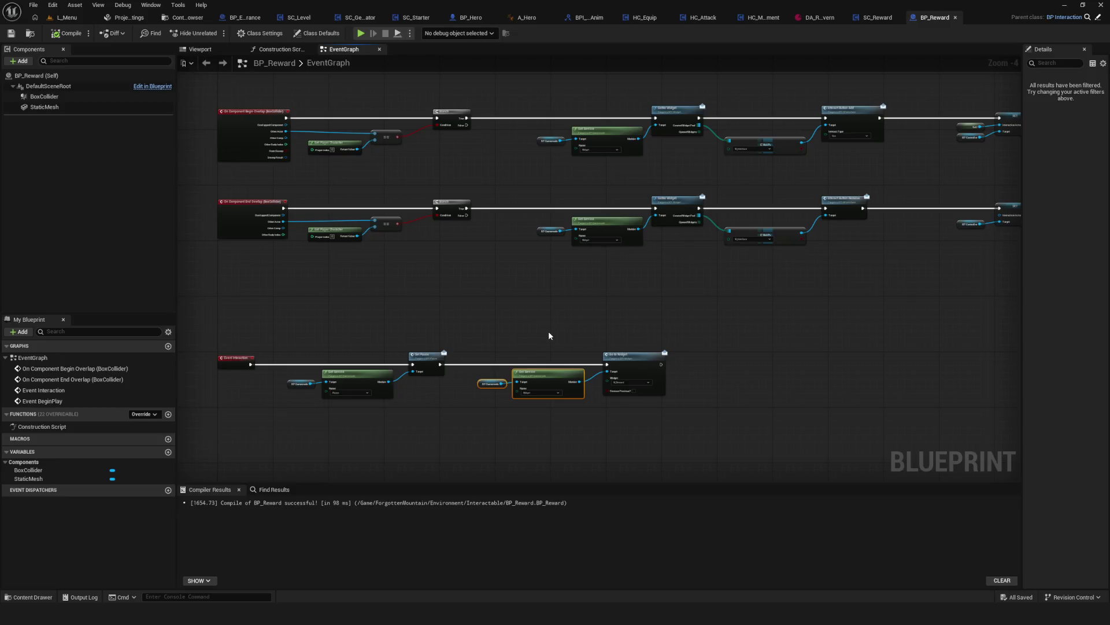
Pan around the BP_Reward event graph, inspecting the overlap events and Get Service / Go to Widget nodes
drag(548, 333, 720, 343)
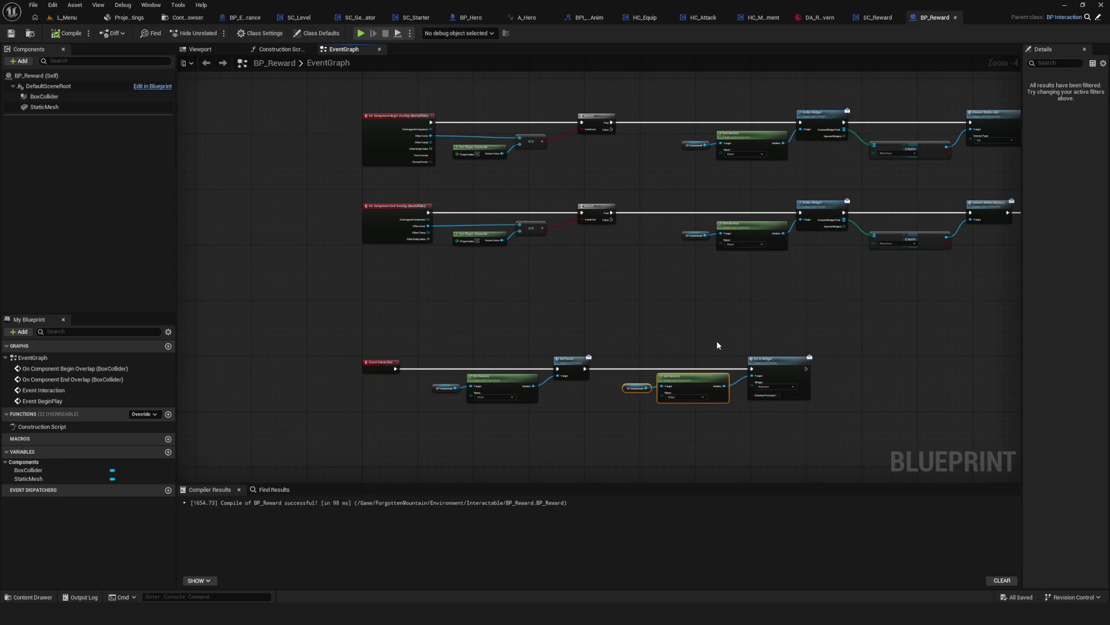
mouse_move(715, 342)
mouse_down()
mouse_move(508, 373)
mouse_move(615, 362)
mouse_up()
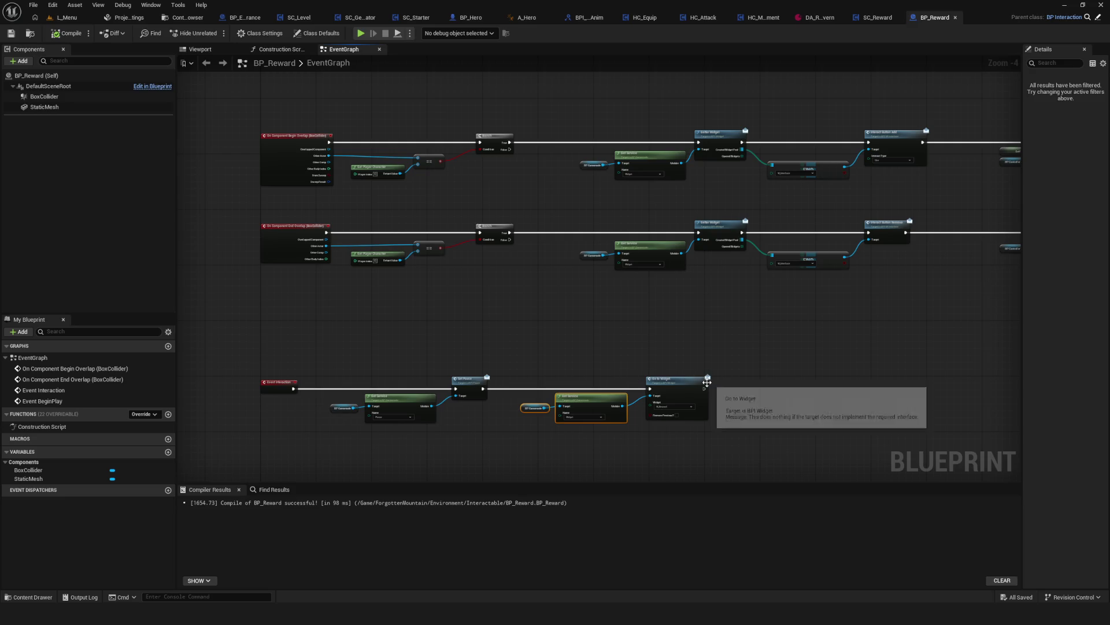
mouse_move(708, 370)
mouse_down()
mouse_move(595, 349)
mouse_move(596, 358)
mouse_move(711, 358)
mouse_move(590, 361)
mouse_up()
scroll(590, 361, down, 4)
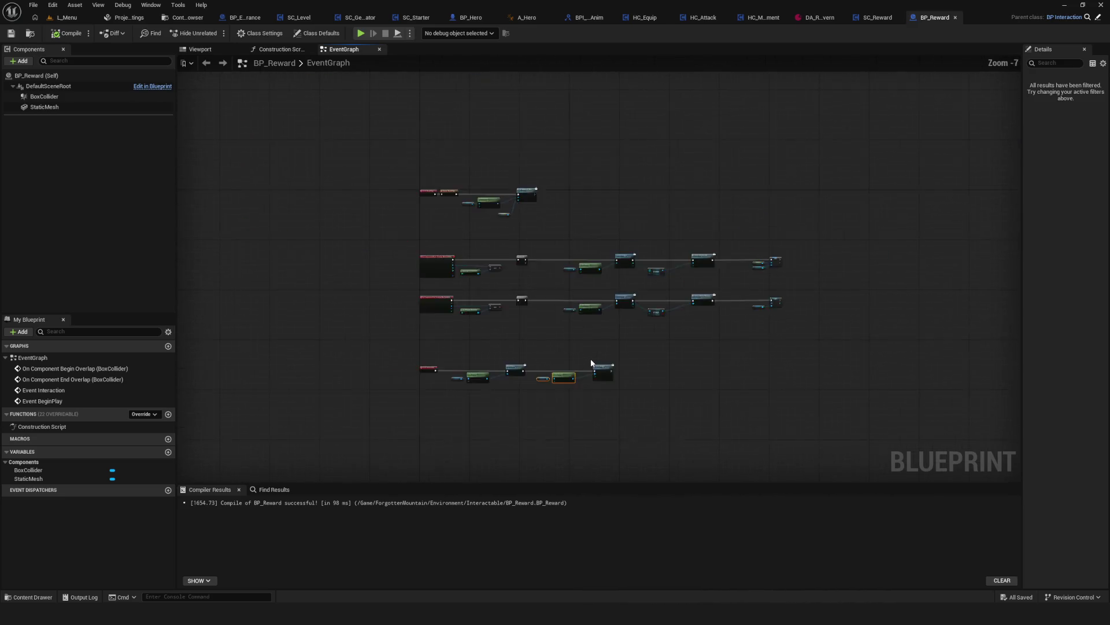
scroll(591, 361, up, 4)
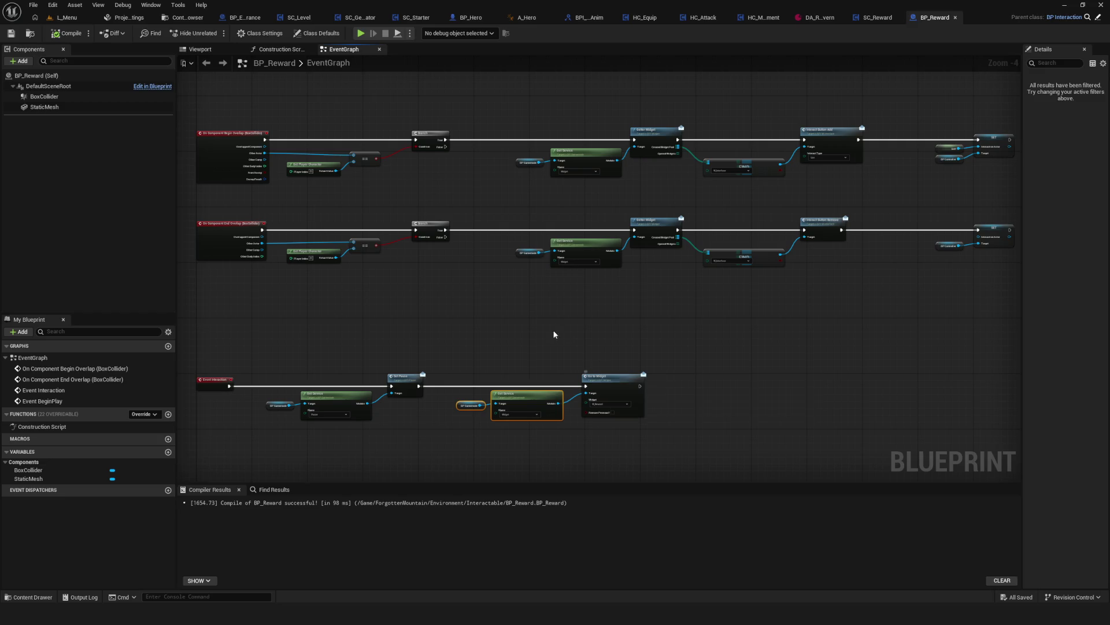
mouse_move(604, 375)
mouse_down()
mouse_move(613, 283)
mouse_move(594, 334)
mouse_up()
scroll(619, 291, down, 1)
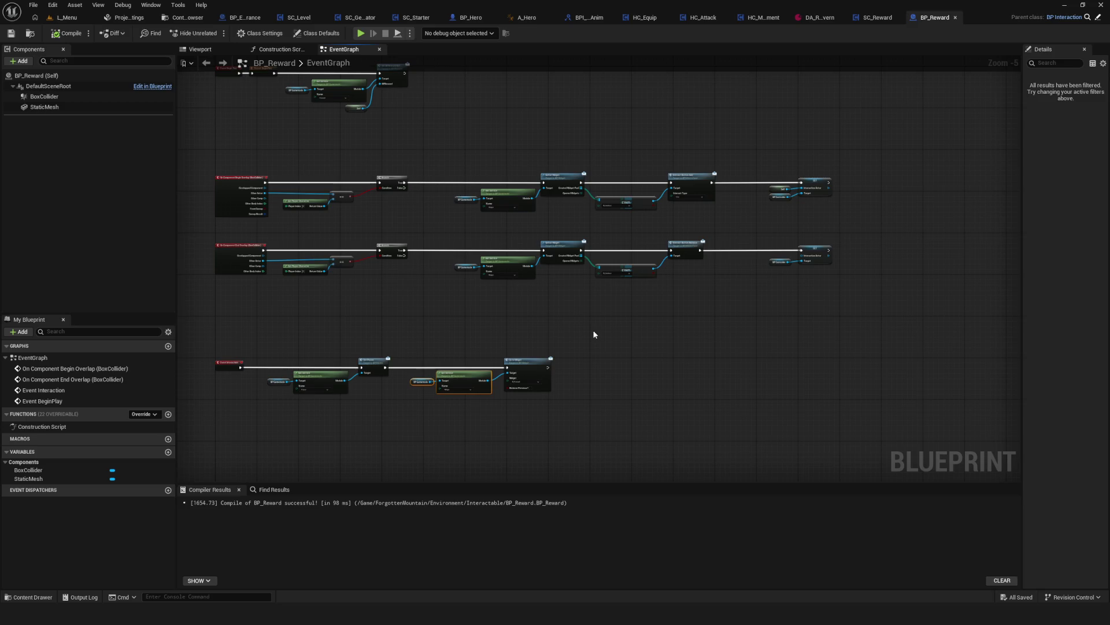
scroll(577, 316, up, 4)
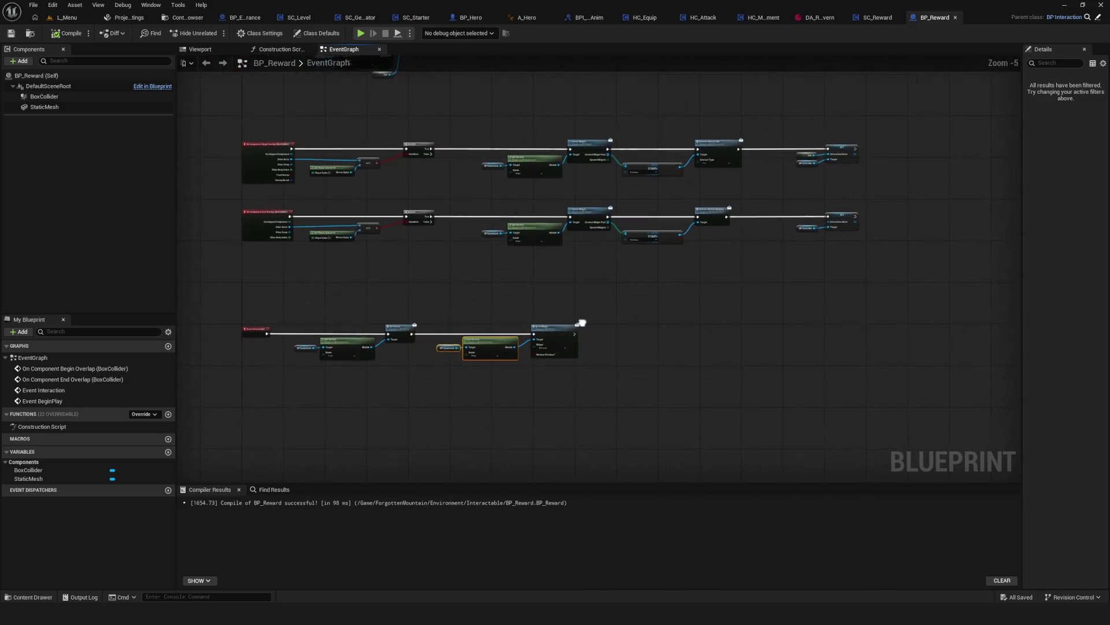
scroll(694, 194, down, 5)
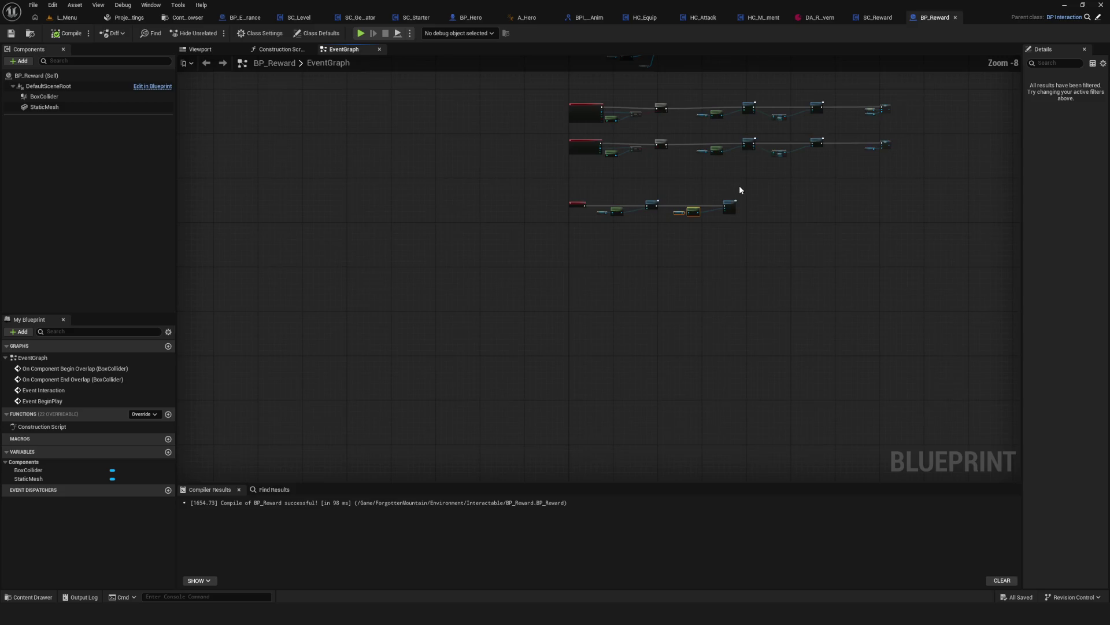
scroll(739, 185, up, 3)
drag(693, 254, 660, 268)
drag(412, 268, 692, 379)
click(707, 370)
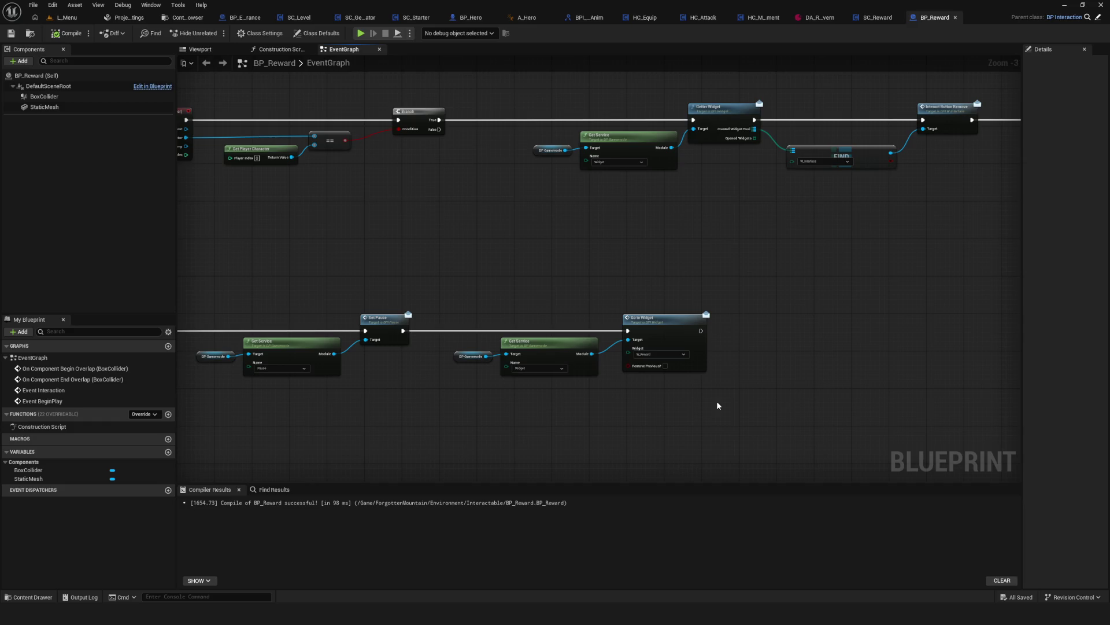
Re-center the overlap event node rows and save the BP_Reward blueprint with Ctrl+S
scroll(512, 295, down, 5)
scroll(523, 333, up, 6)
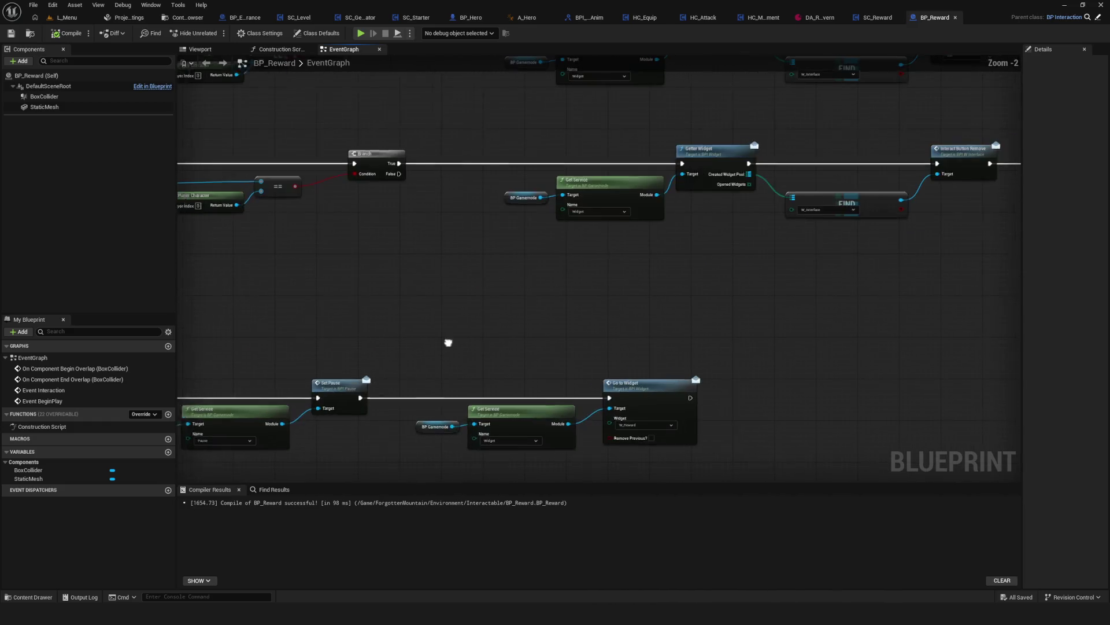
drag(448, 342, 596, 320)
scroll(512, 243, down, 8)
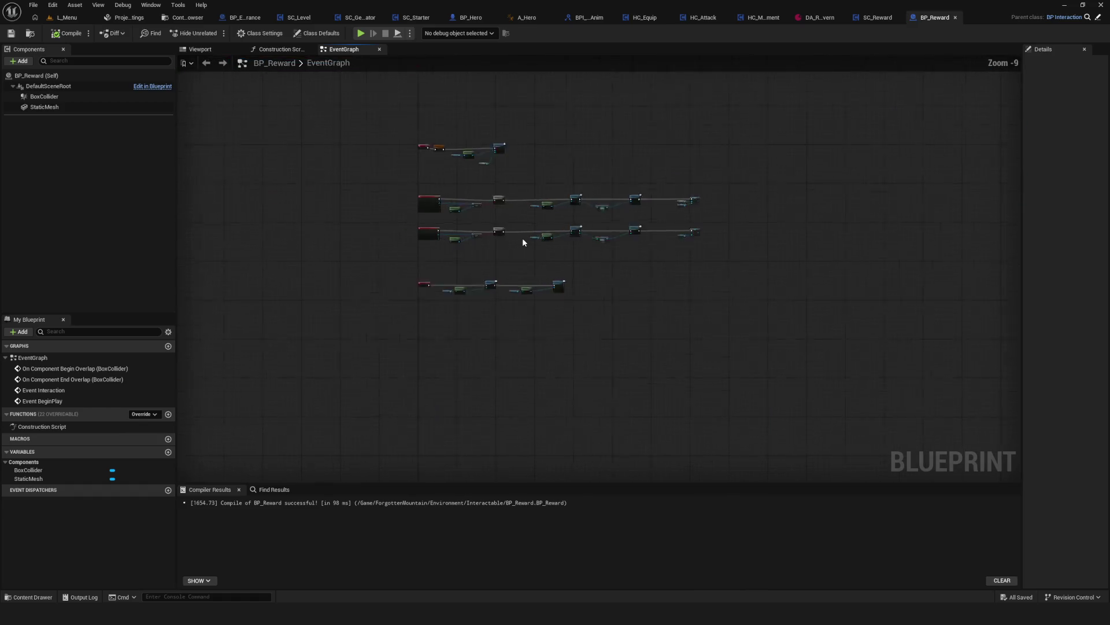
scroll(522, 238, up, 6)
scroll(504, 297, down, 6)
scroll(594, 276, up, 5)
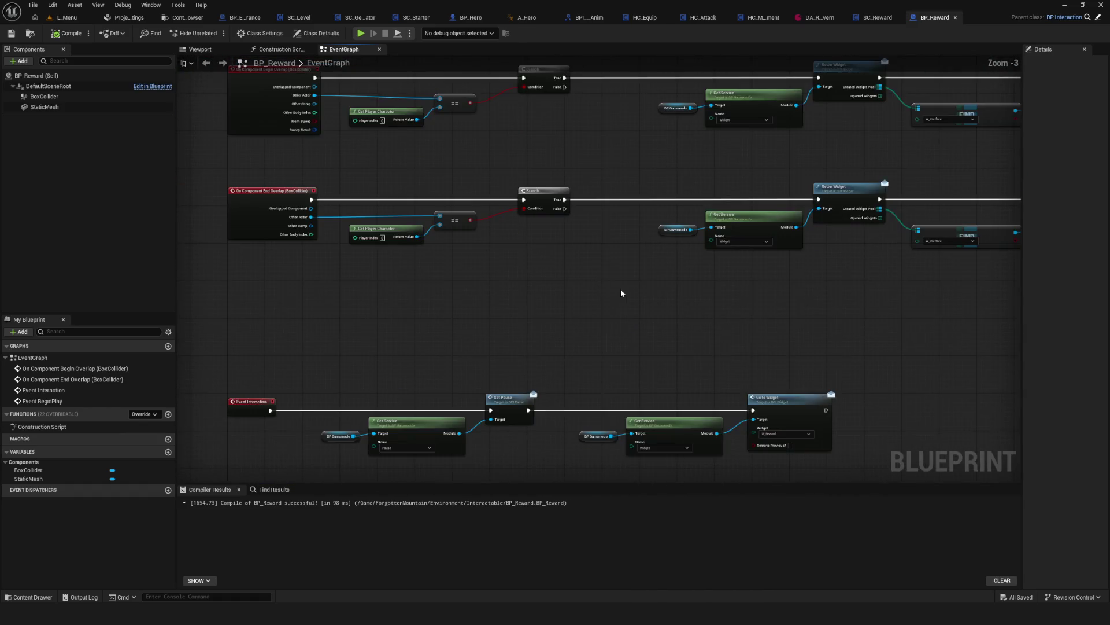
mouse_move(620, 293)
mouse_down()
mouse_move(640, 208)
mouse_move(647, 244)
mouse_up()
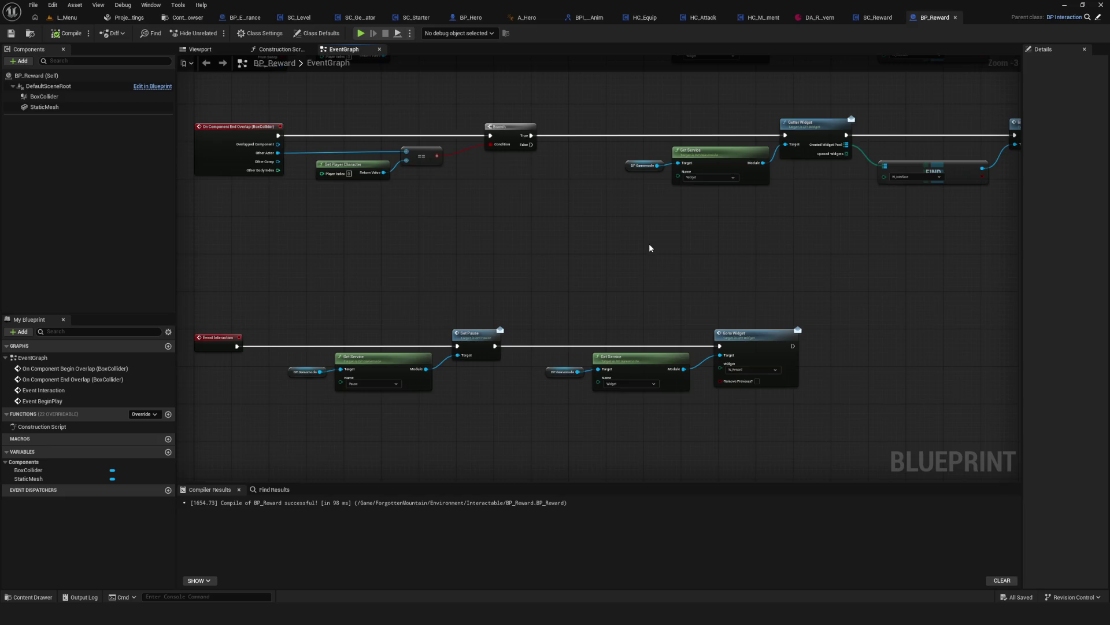
scroll(655, 249, down, 4)
scroll(536, 327, up, 2)
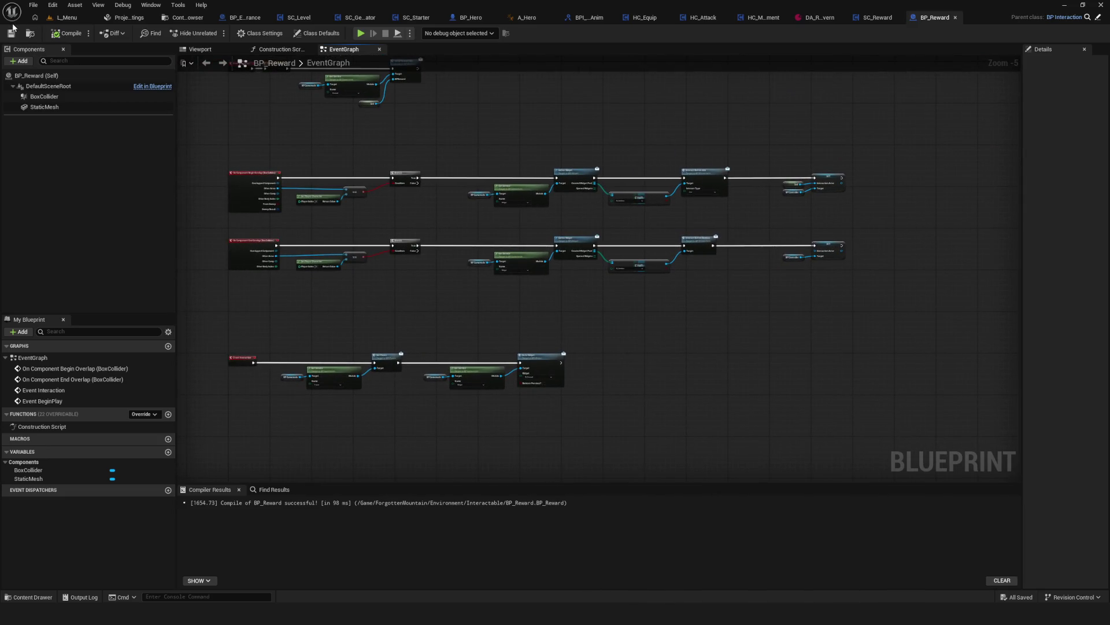
mouse_move(645, 298)
mouse_down()
mouse_move(650, 352)
mouse_move(711, 290)
mouse_up()
scroll(592, 424, up, 5)
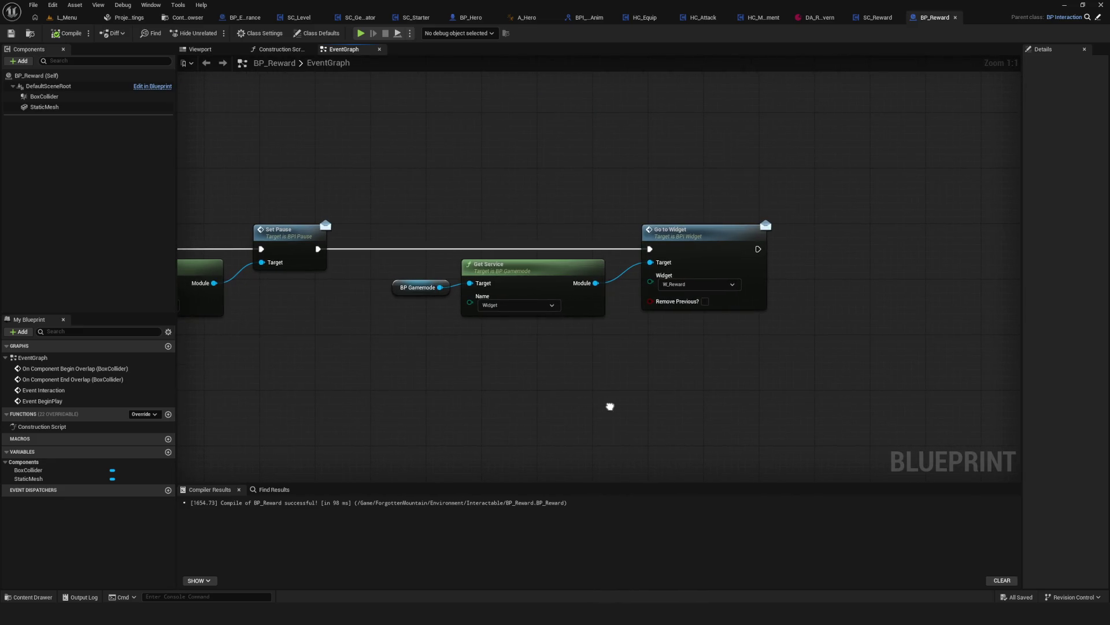
scroll(607, 405, down, 9)
drag(498, 411, 568, 354)
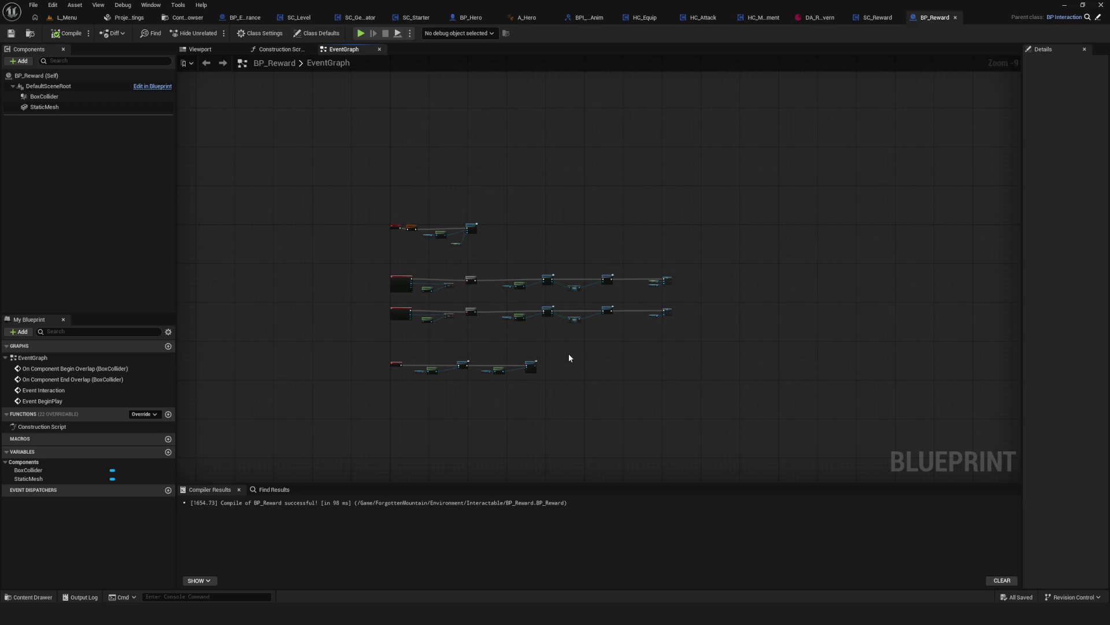
drag(568, 354, 560, 358)
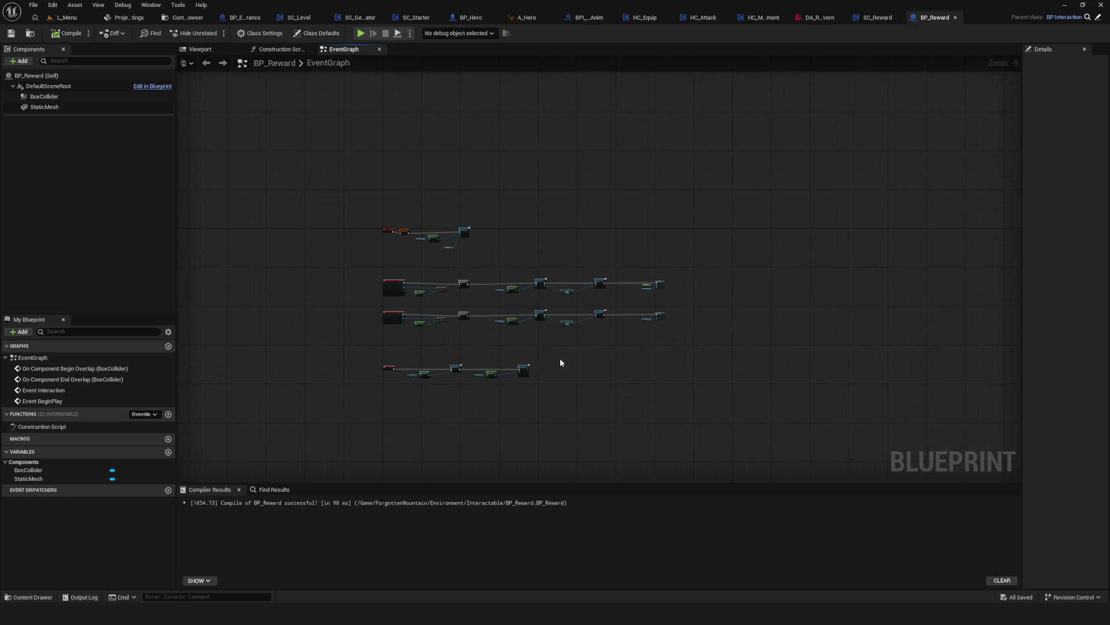
drag(494, 367, 543, 261)
key(ctrl+s)
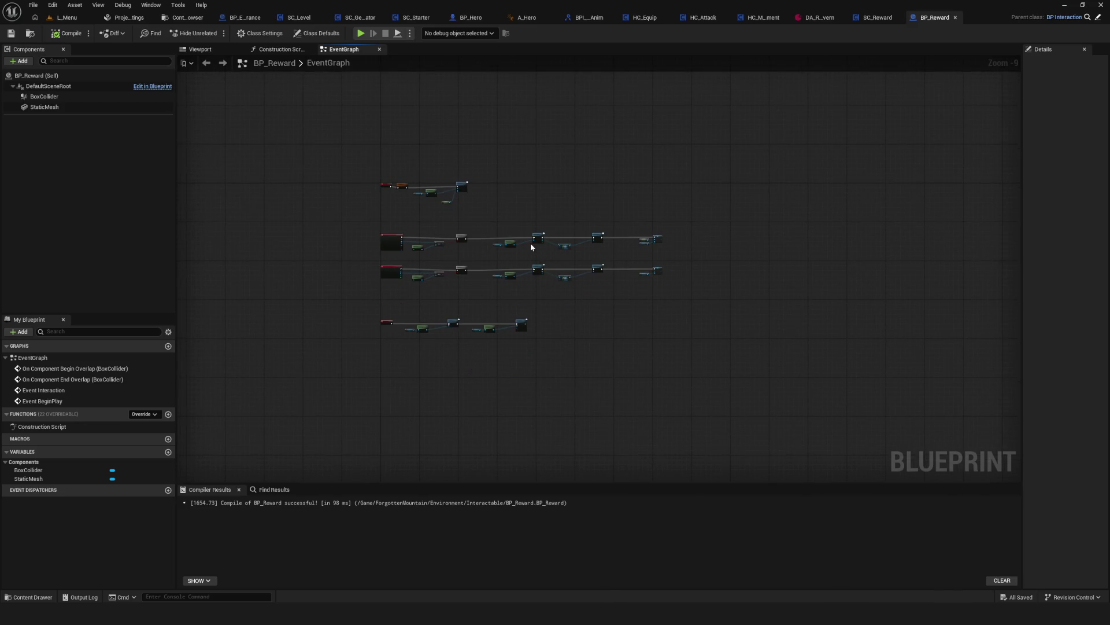
Zoom in on the Event Interaction node, then return to the Interactable assets
scroll(494, 312, up, 7)
mouse_move(484, 355)
mouse_down()
mouse_move(555, 317)
mouse_move(531, 341)
mouse_up()
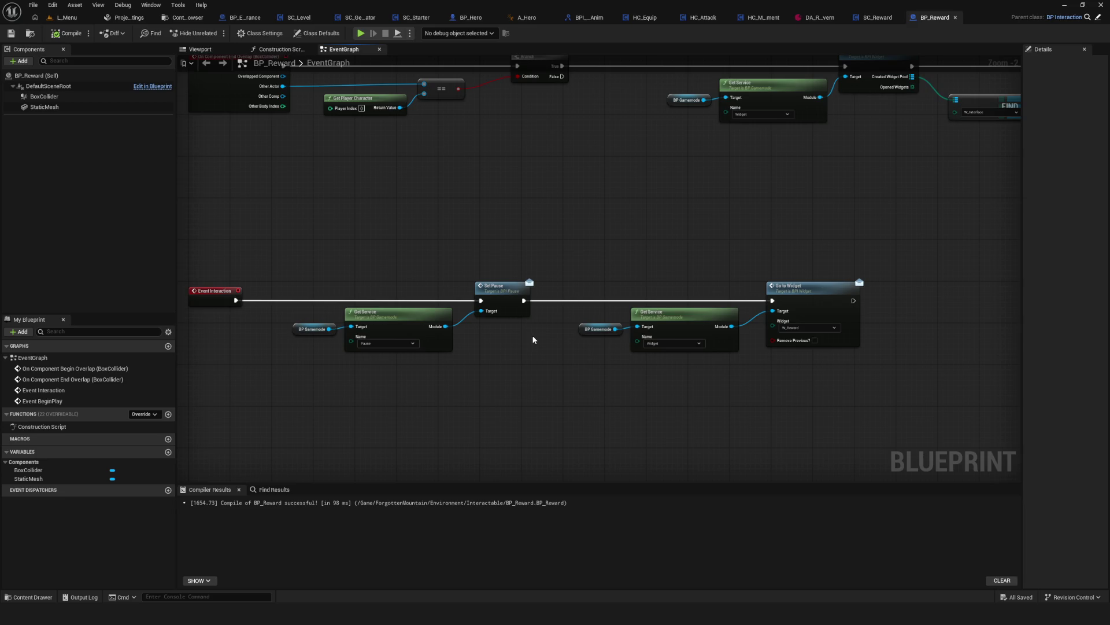
drag(533, 339, 521, 342)
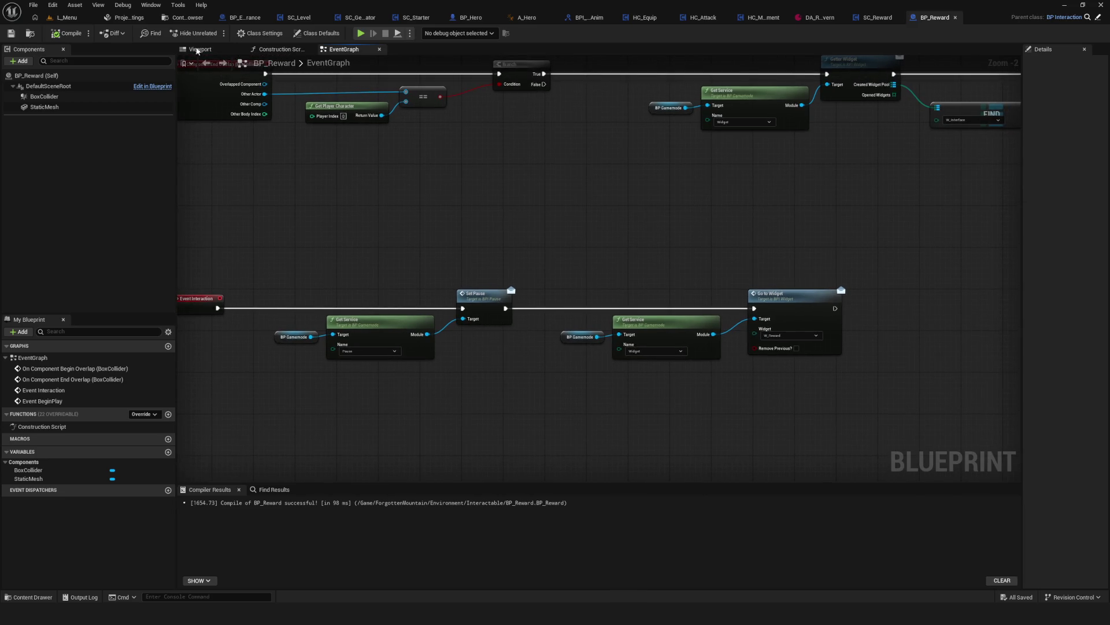
click(129, 17)
click(194, 19)
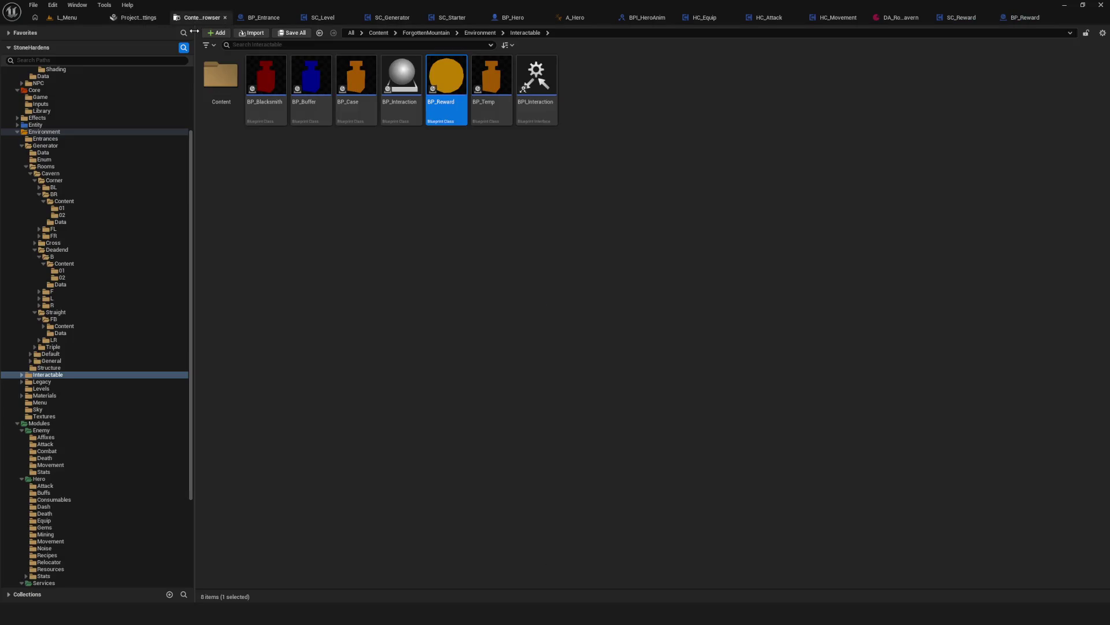
click(77, 4)
click(61, 18)
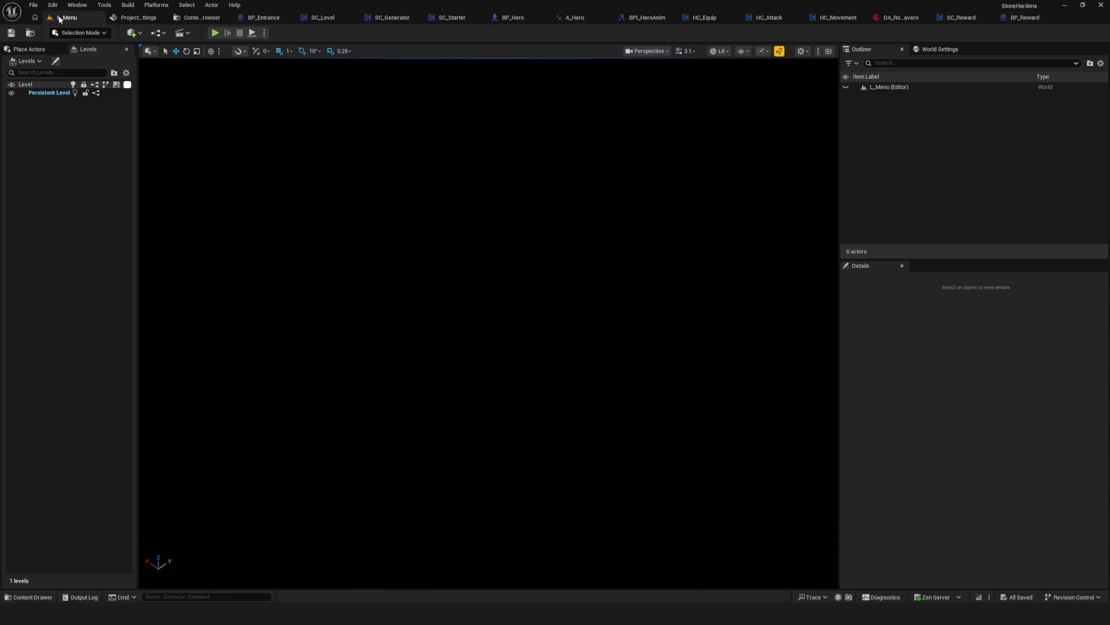
click(77, 4)
mouse_move(109, 8)
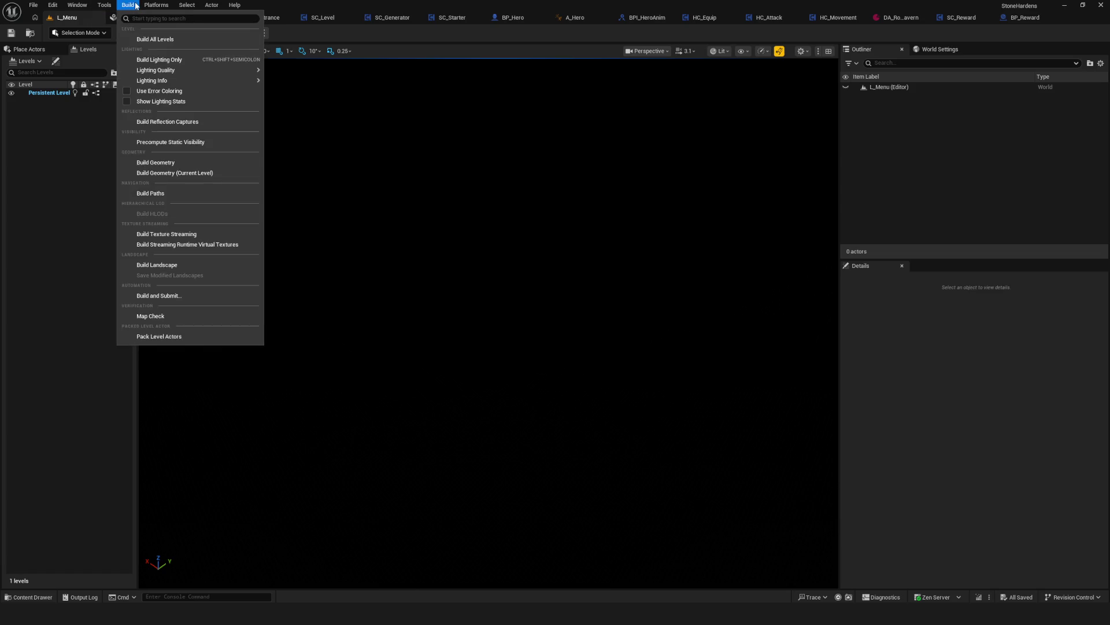
mouse_move(170, 4)
click(53, 5)
Open the Plugins window from the Tools menu
click(200, 18)
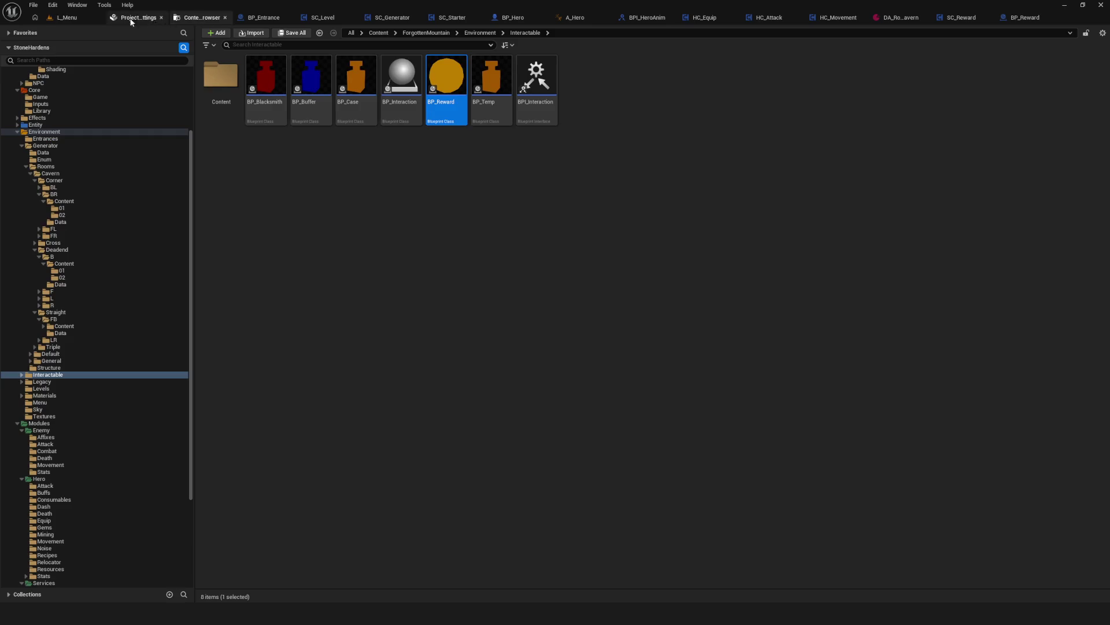
click(77, 4)
mouse_move(105, 6)
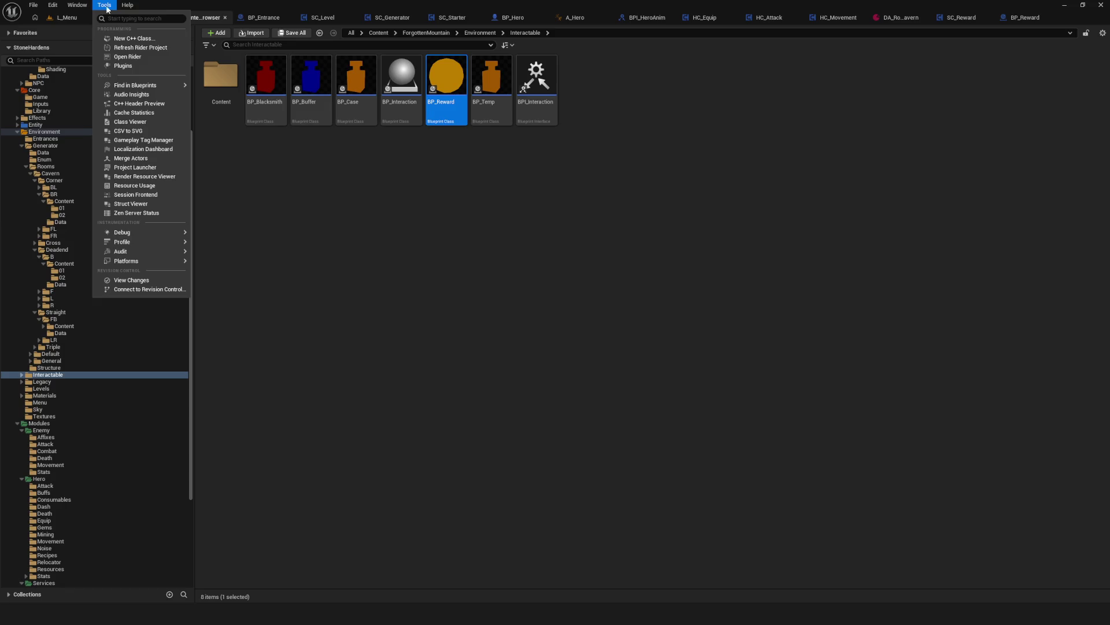
click(134, 66)
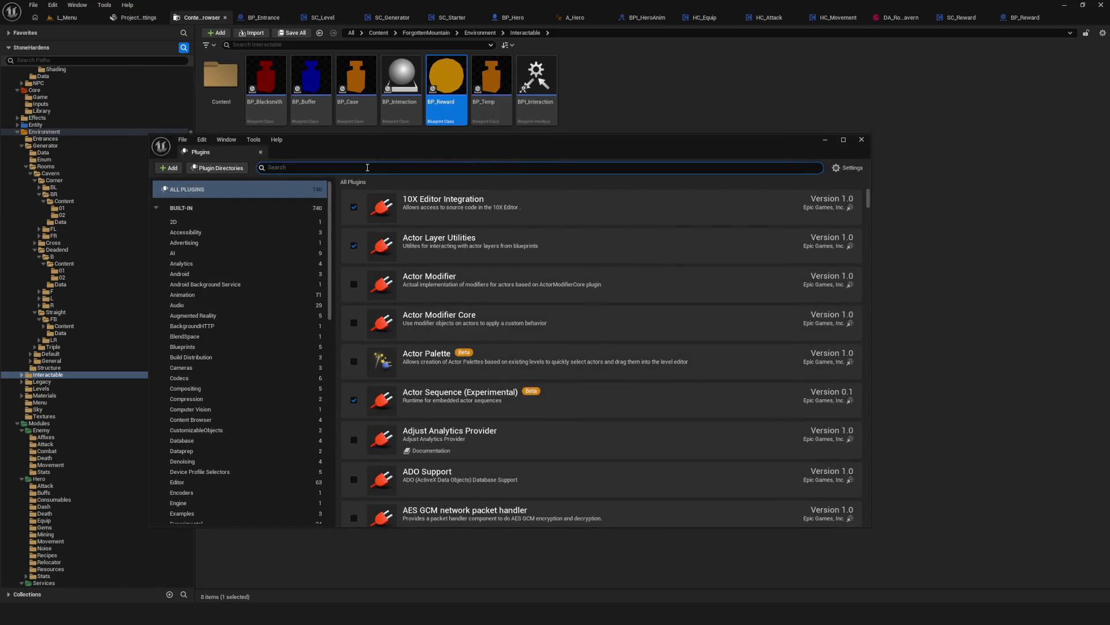
Search the plugins for 'Gas', then replace the search with 'Ability'
text(Gas)
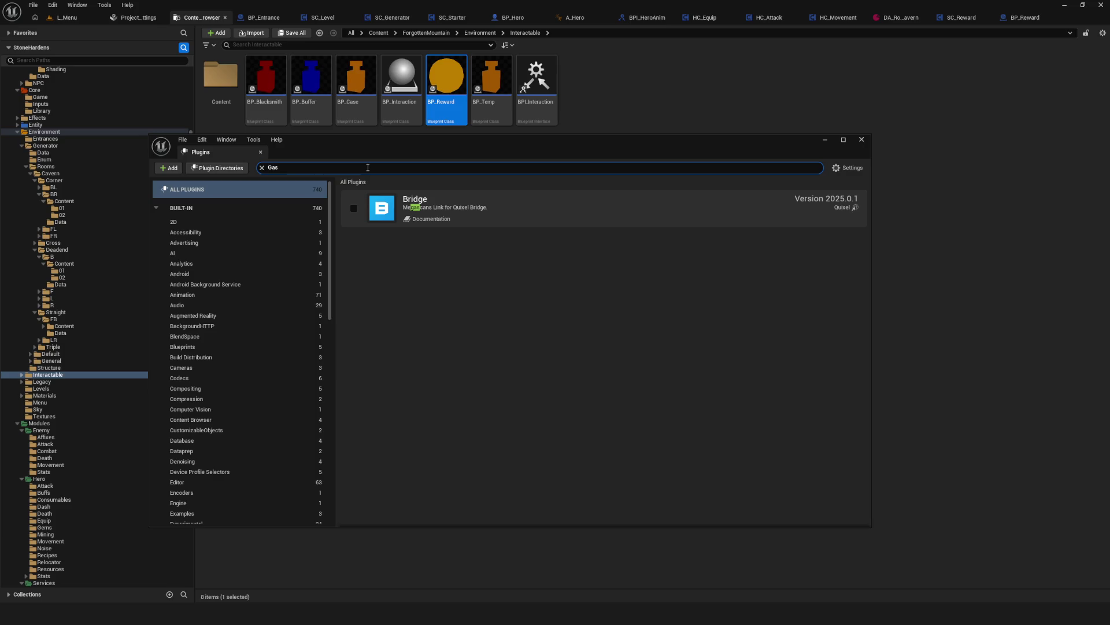
key(BackSpace)
key(BackSpace)
key(BackSpace)
text(Ab)
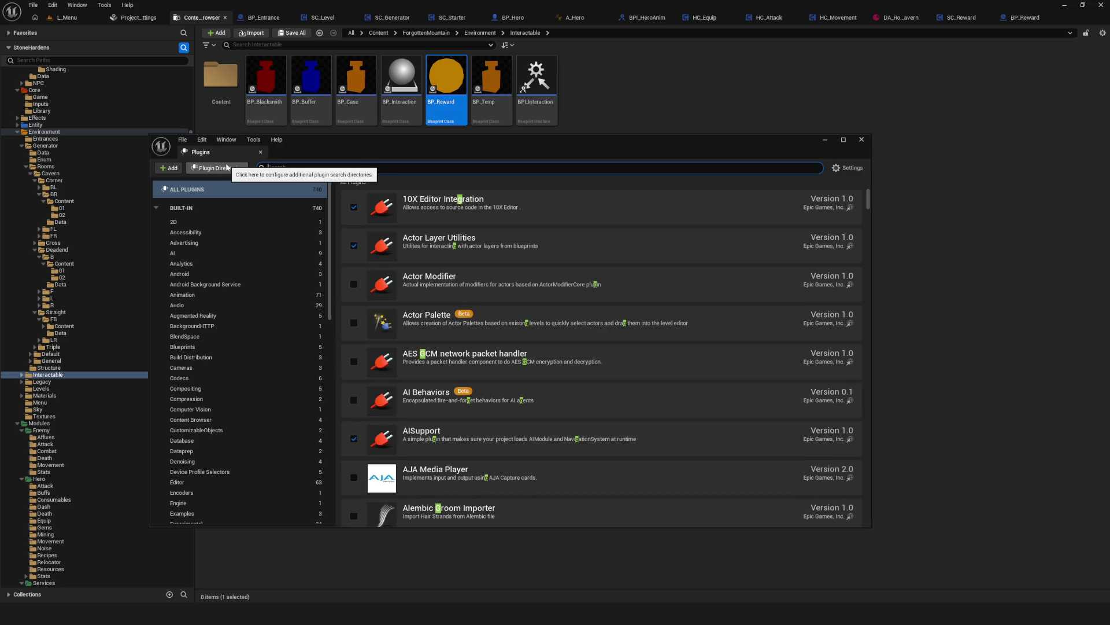
text(ility)
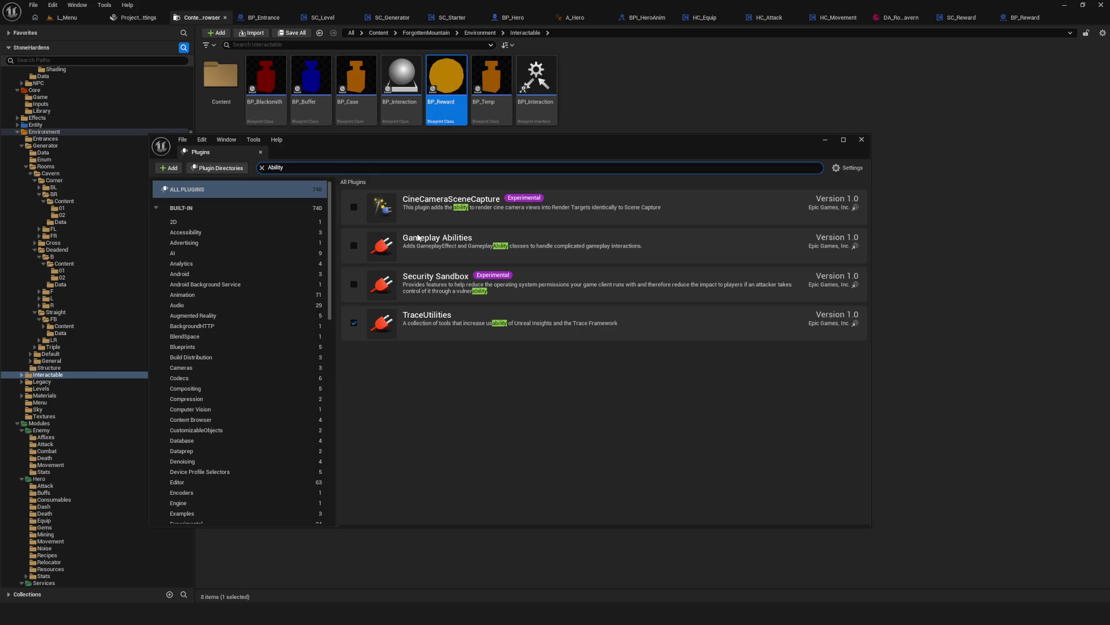
Close the floating Plugins window to see the eight Interactable assets again
click(862, 139)
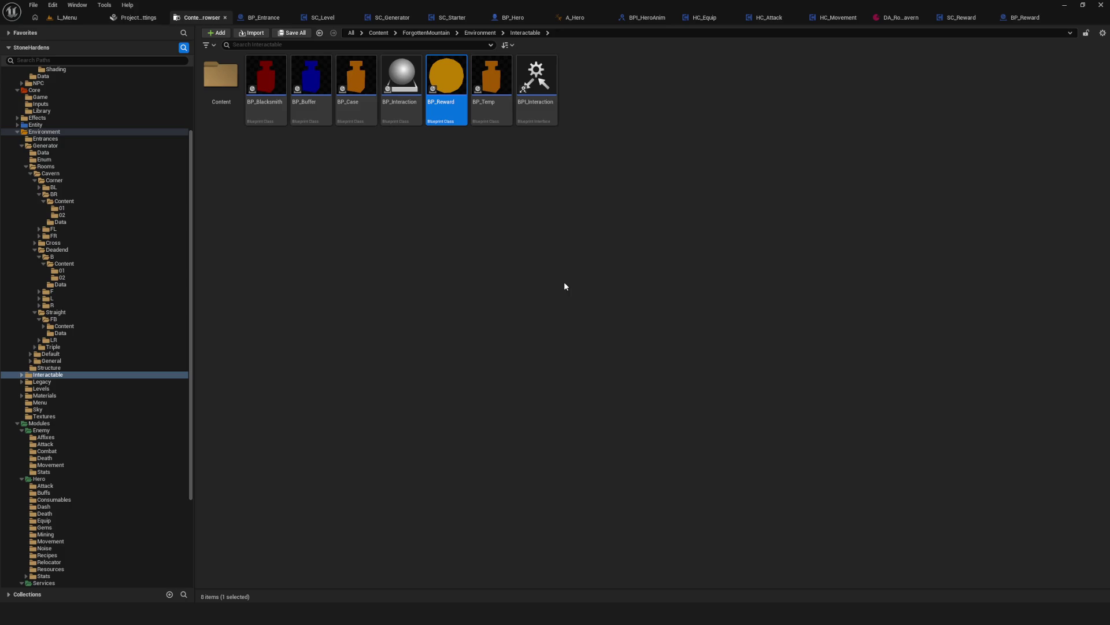
scroll(179, 271, down, 5)
scroll(168, 311, up, 6)
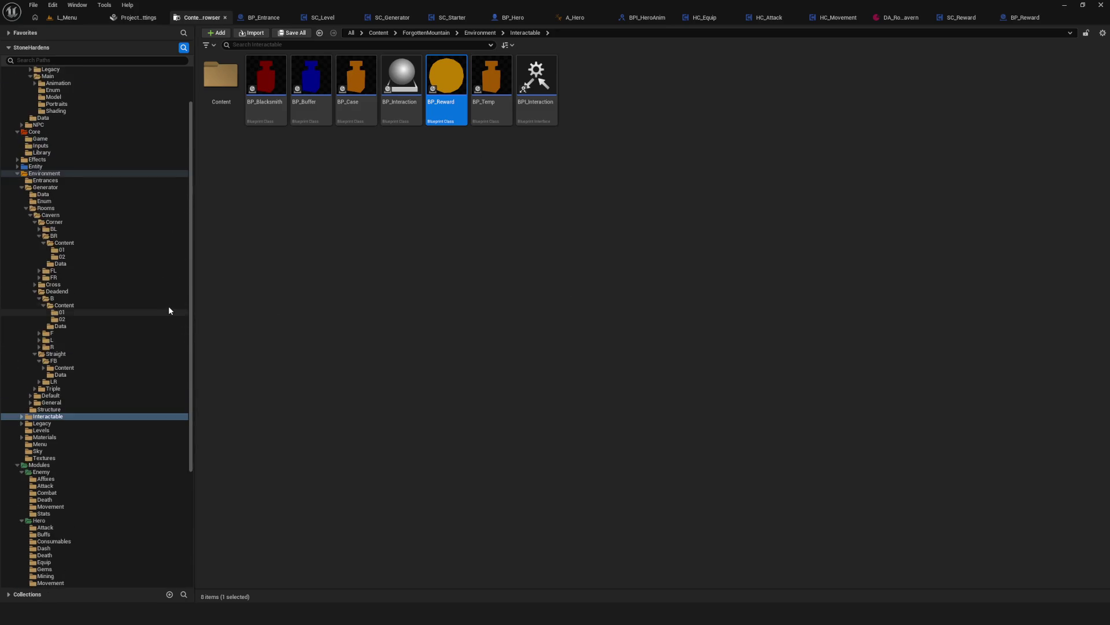
scroll(169, 310, up, 3)
scroll(166, 302, down, 10)
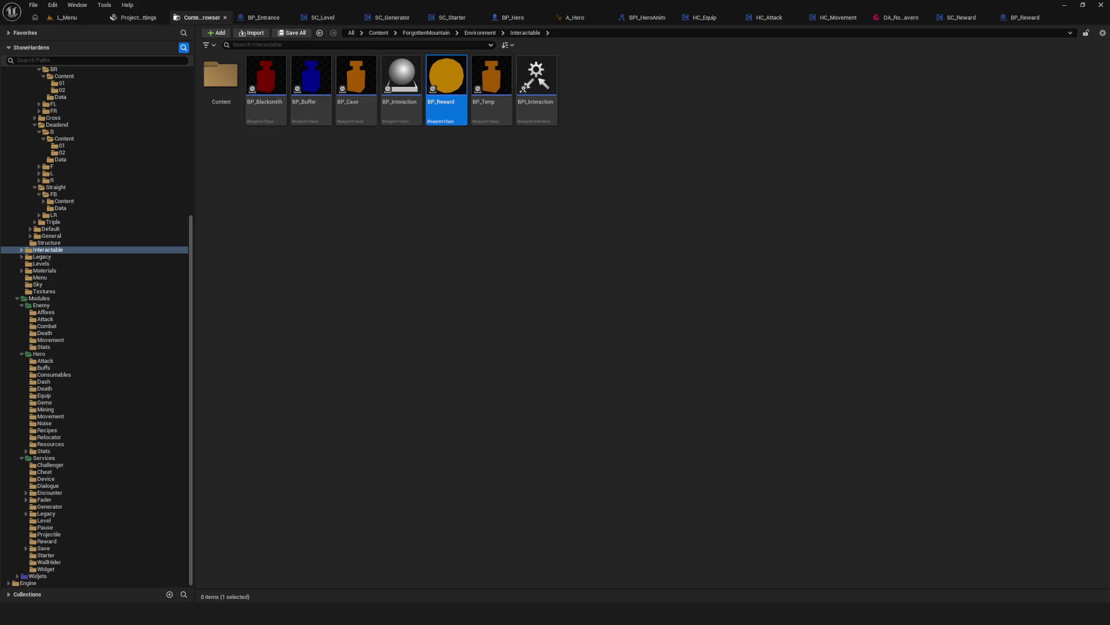
Open BP_Reward from the Content Browser in the Blueprint editor
click(430, 250)
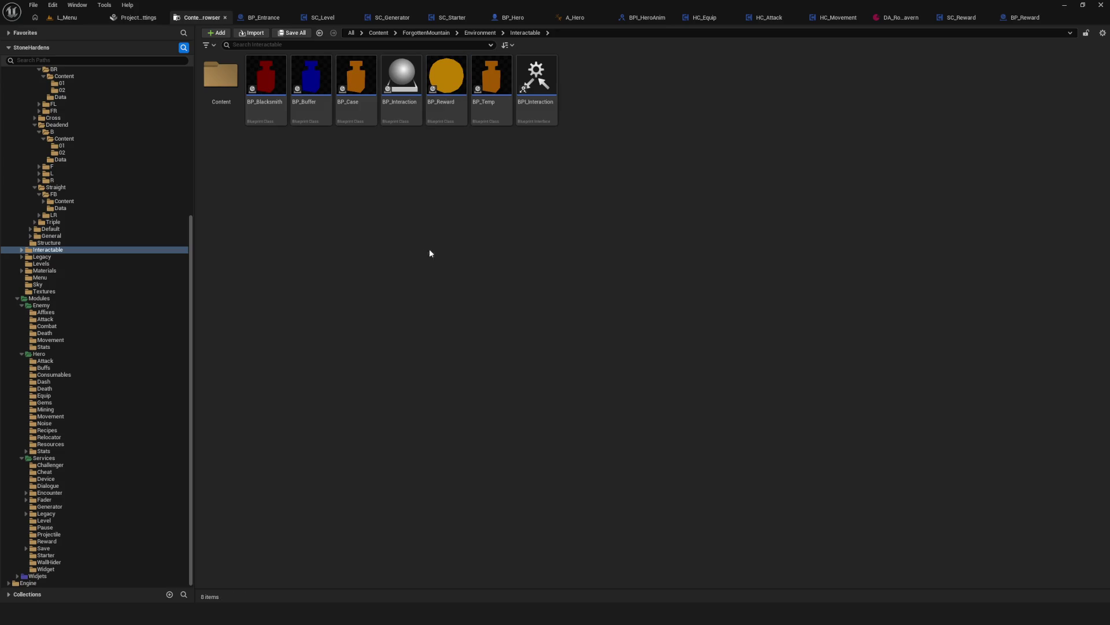
double_click(446, 81)
scroll(471, 318, down, 5)
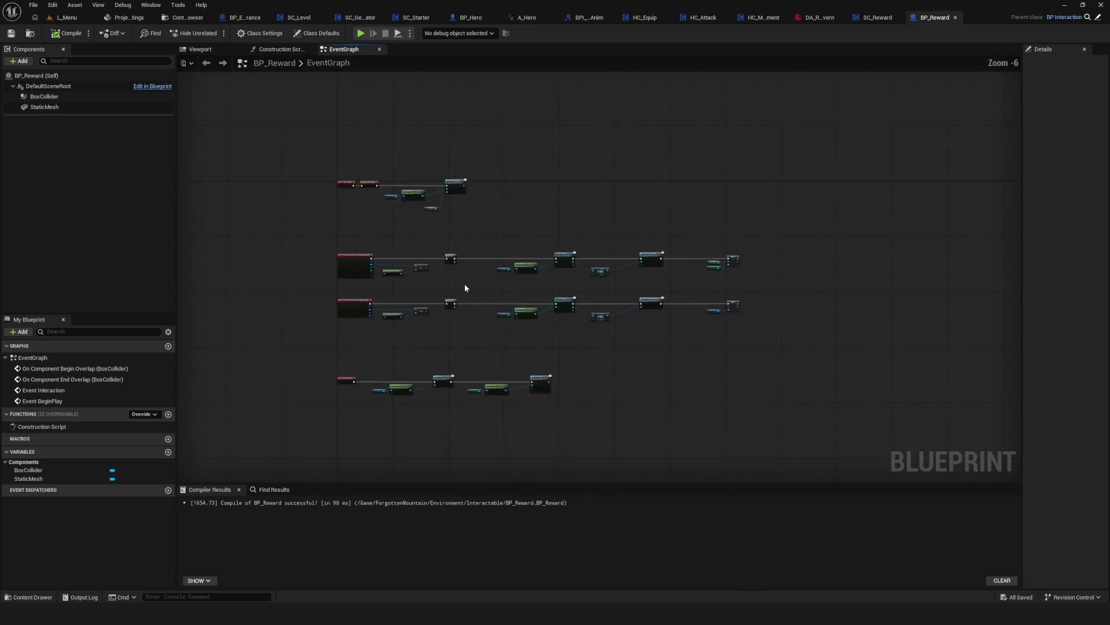
scroll(563, 268, up, 1)
drag(562, 268, 565, 261)
scroll(580, 320, up, 5)
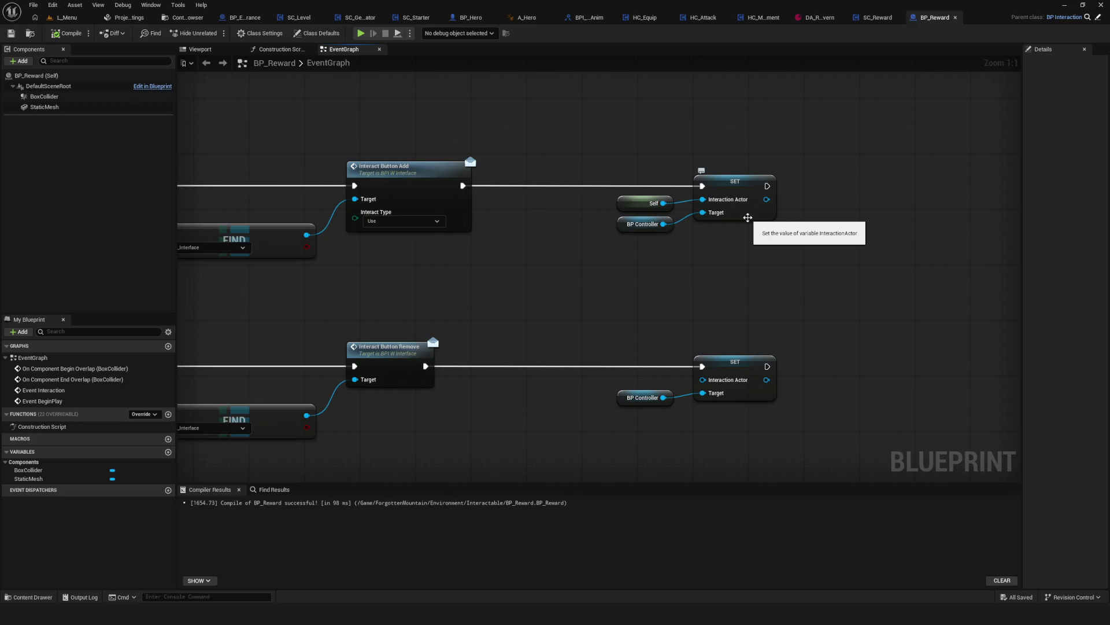
scroll(531, 265, down, 4)
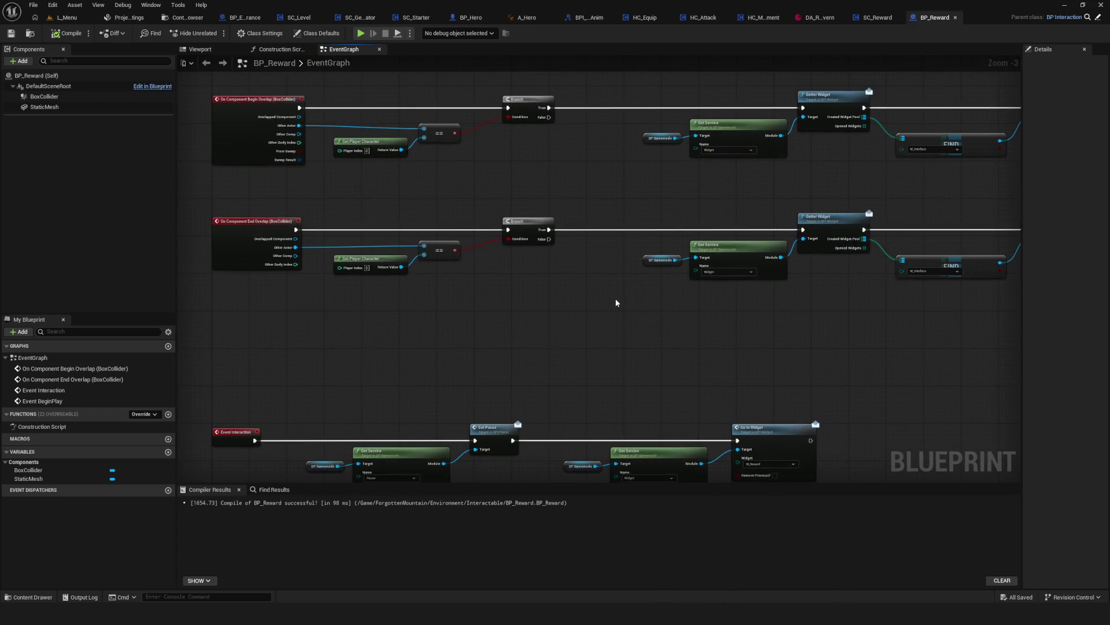
Frame the Event Interaction → Set Pause → Go to Widget (W_Reward) chain in the EventGraph
mouse_move(271, 96)
mouse_down()
mouse_move(173, 102)
mouse_move(751, 191)
mouse_up()
scroll(482, 306, up, 3)
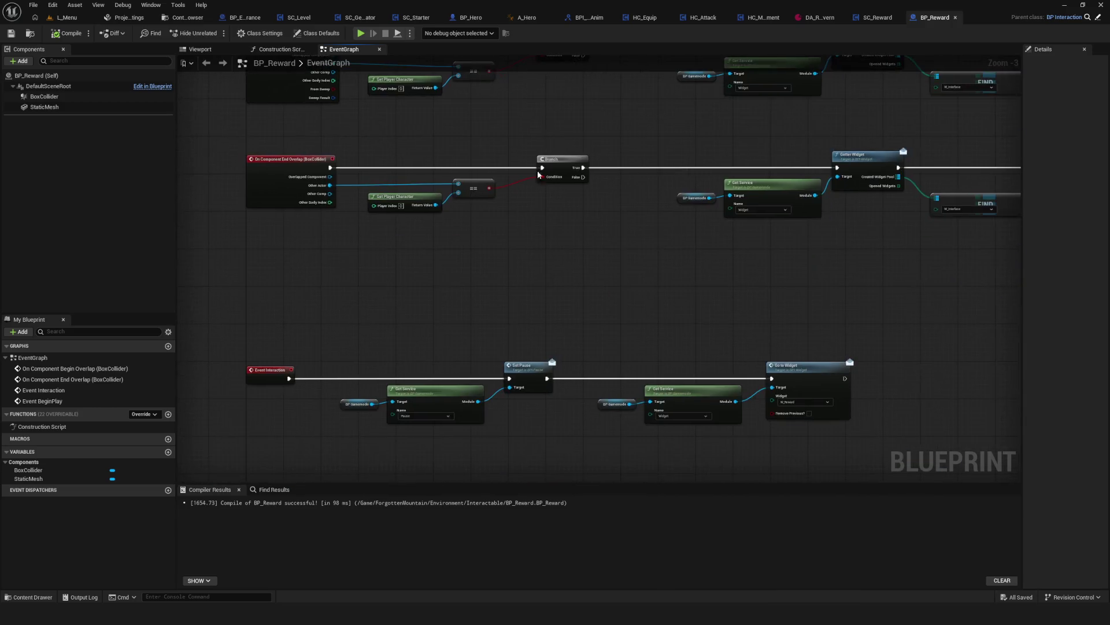
mouse_move(482, 306)
mouse_down()
mouse_move(682, 449)
mouse_move(366, 390)
mouse_up()
drag(424, 255, 724, 387)
click(723, 388)
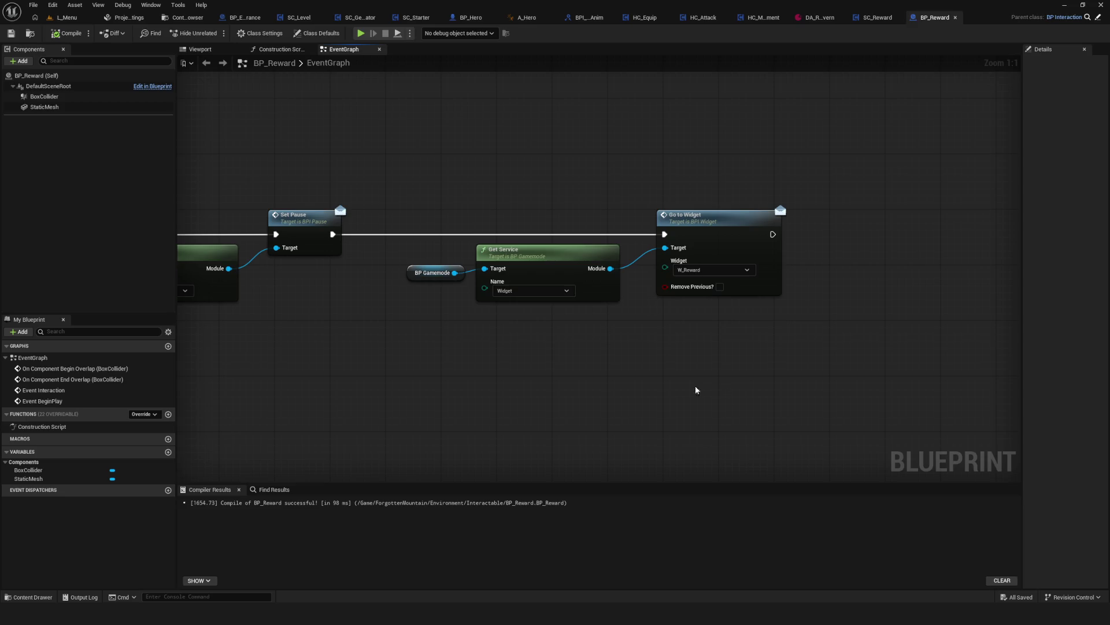
drag(529, 246, 513, 254)
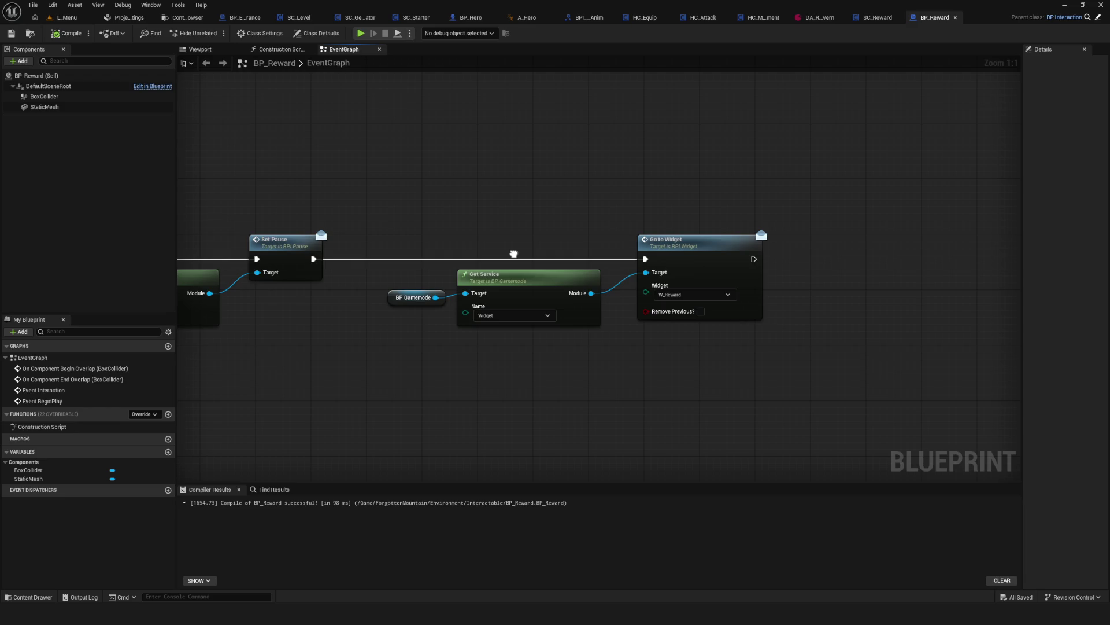
click(183, 17)
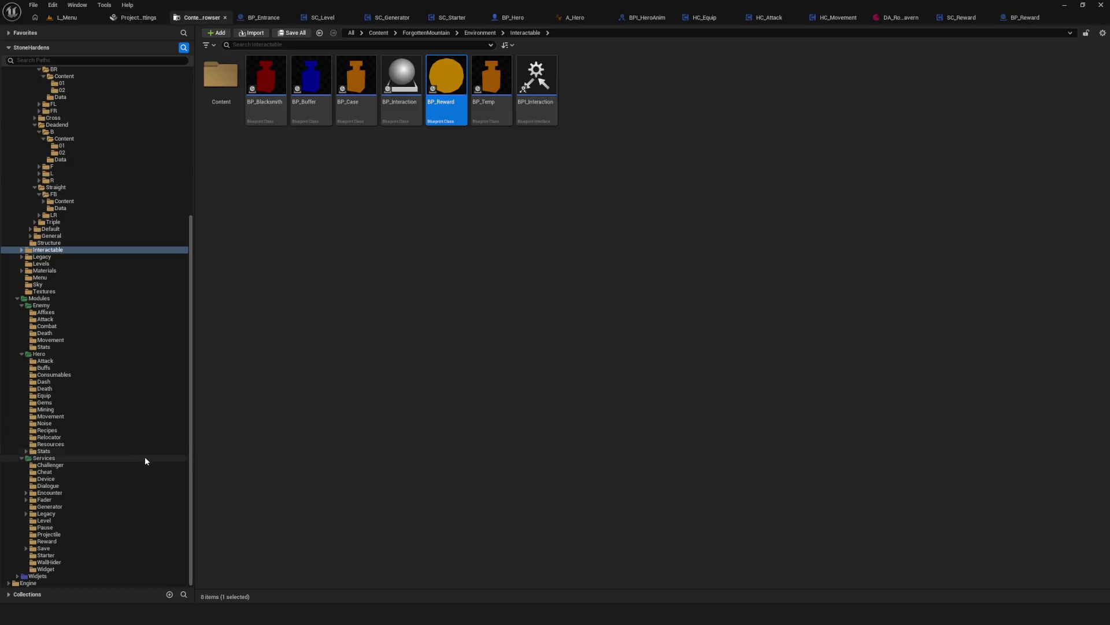
Expand Widjets and WBP in the folder tree and open the Compositions folder
click(16, 575)
scroll(84, 499, down, 1)
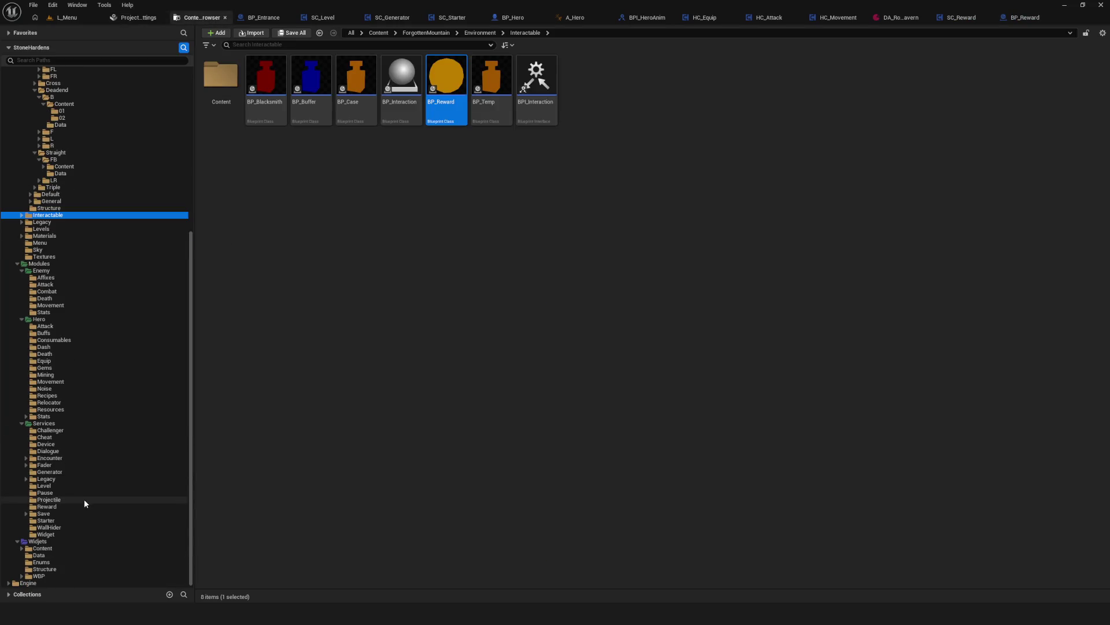
click(21, 575)
scroll(67, 566, down, 1)
click(71, 563)
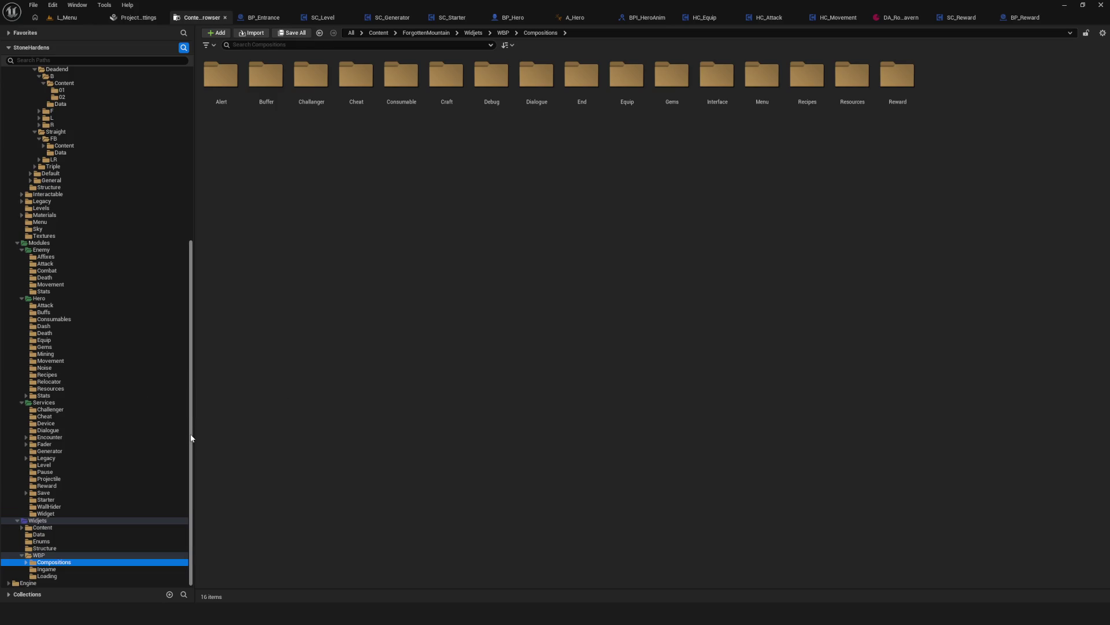
mouse_move(191, 438)
mouse_down()
mouse_move(193, 323)
mouse_move(191, 464)
mouse_up()
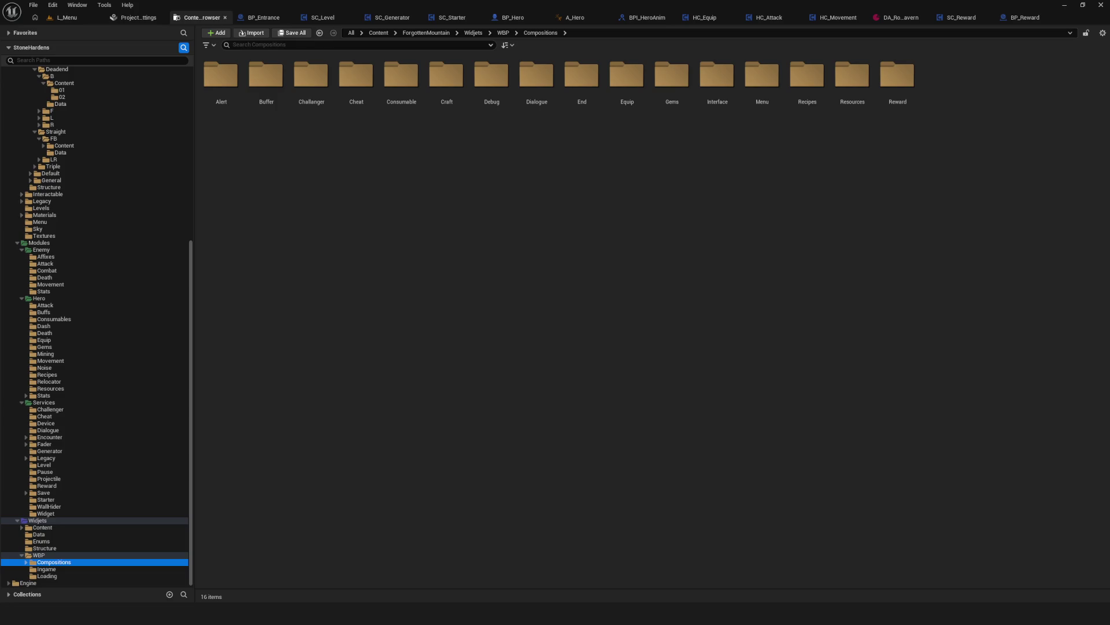
click(576, 255)
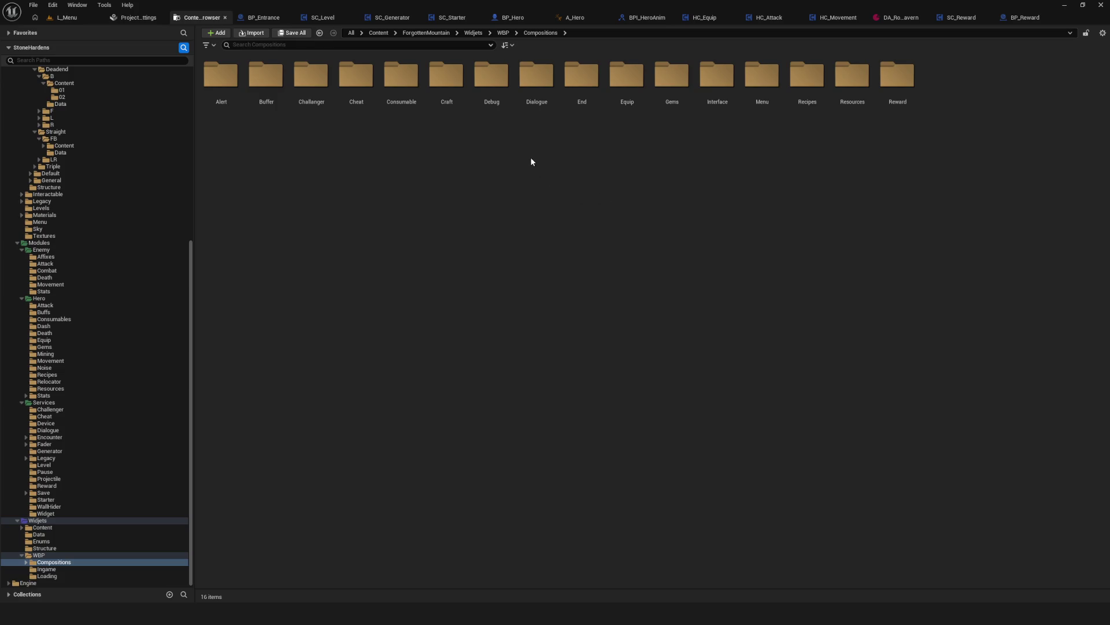
mouse_move(190, 267)
mouse_down()
mouse_move(187, 142)
mouse_move(204, 372)
mouse_move(229, 438)
mouse_up()
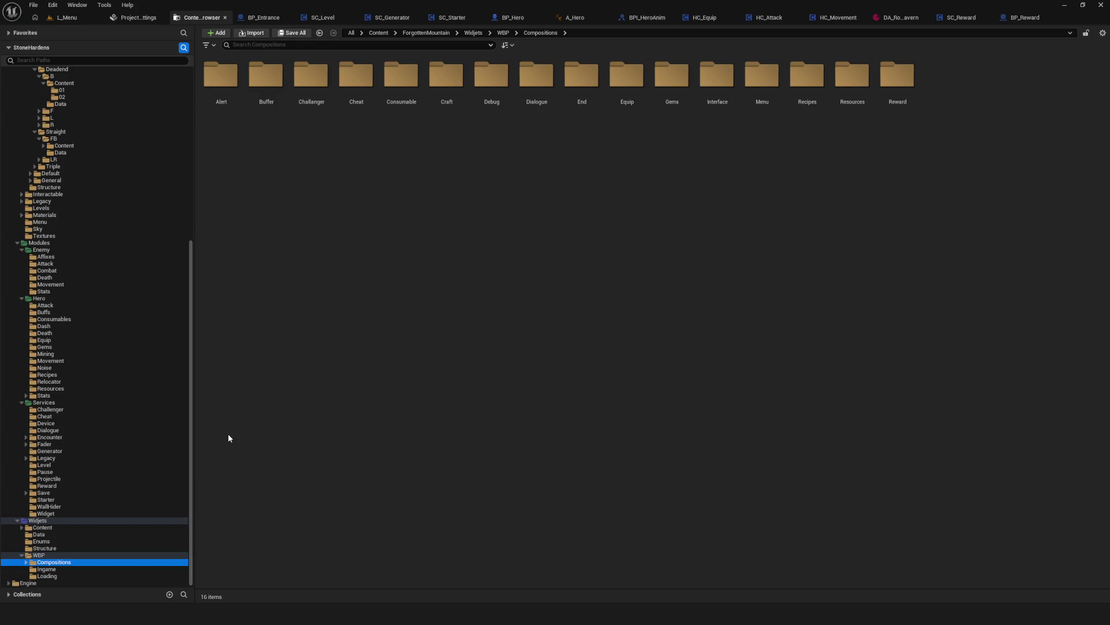
click(369, 395)
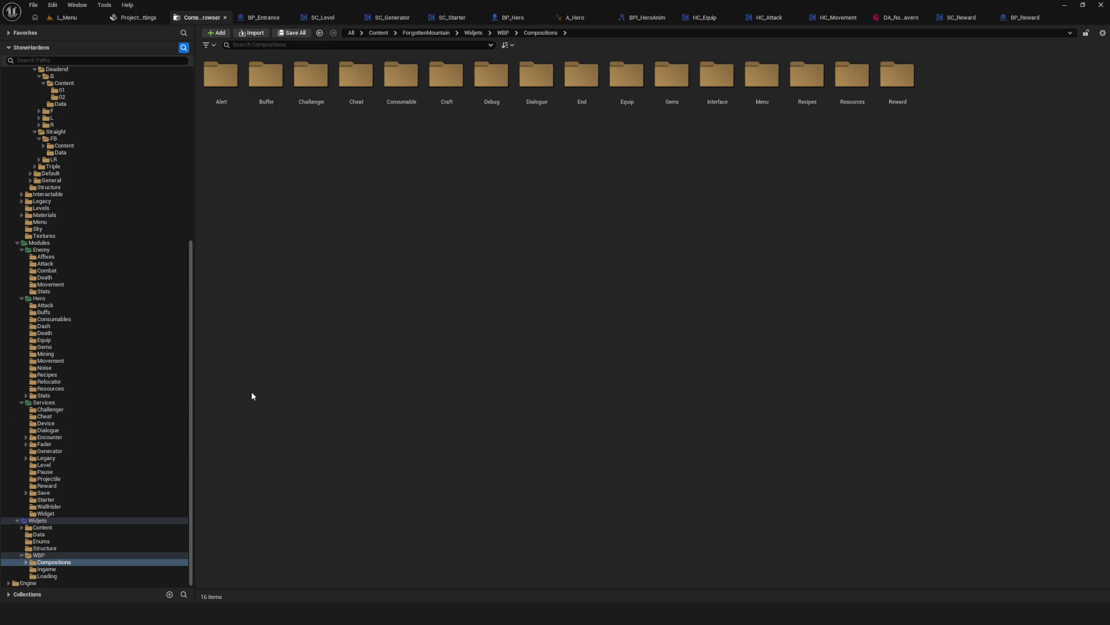
scroll(81, 372, up, 10)
scroll(82, 373, down, 10)
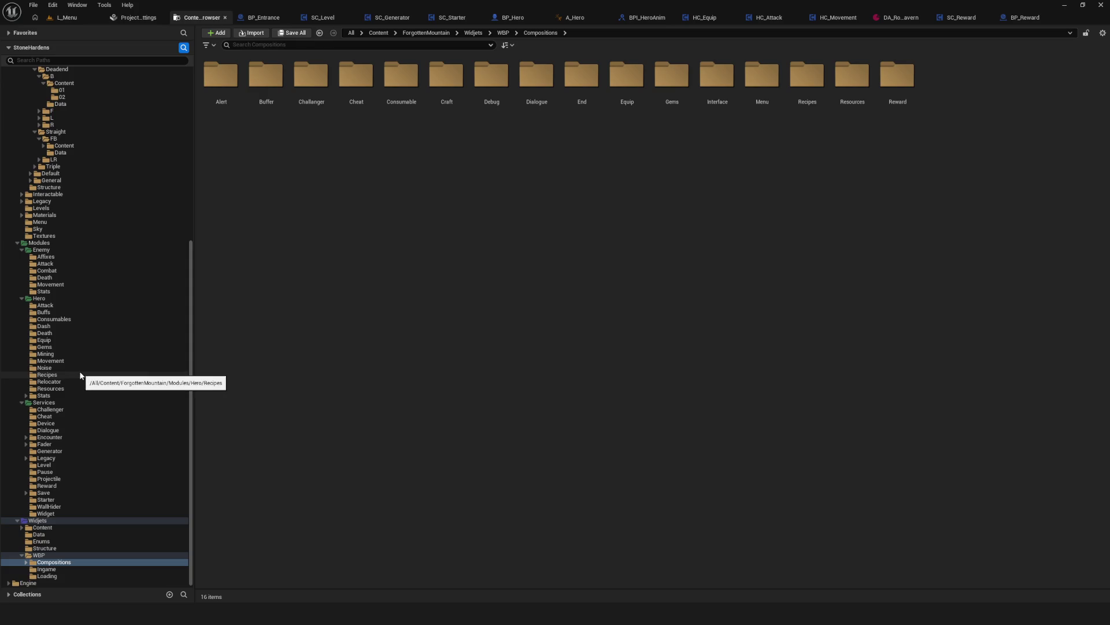
scroll(78, 371, up, 10)
scroll(78, 371, down, 10)
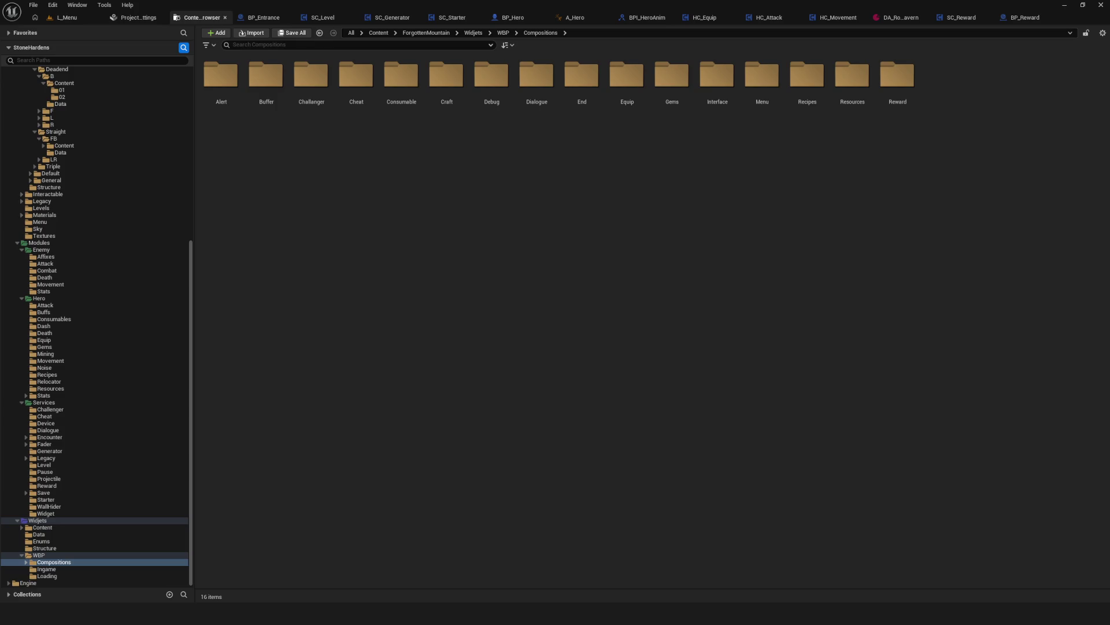
From the L_Menu level, start Play-In-Editor and begin a new game via Dev > NewGame
click(63, 18)
click(213, 33)
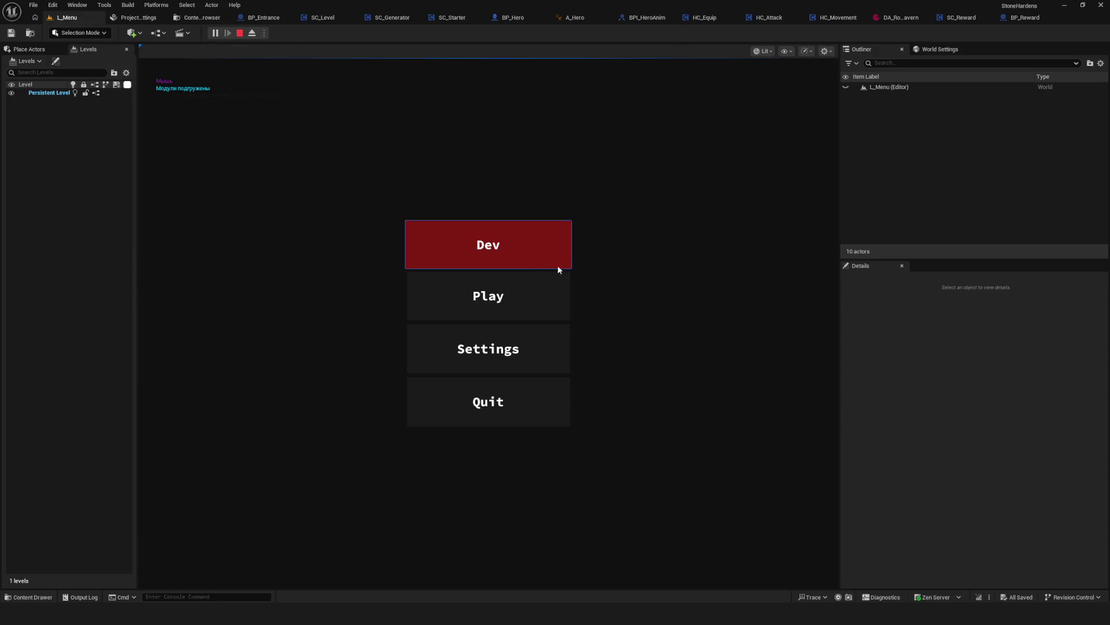
click(557, 266)
click(522, 241)
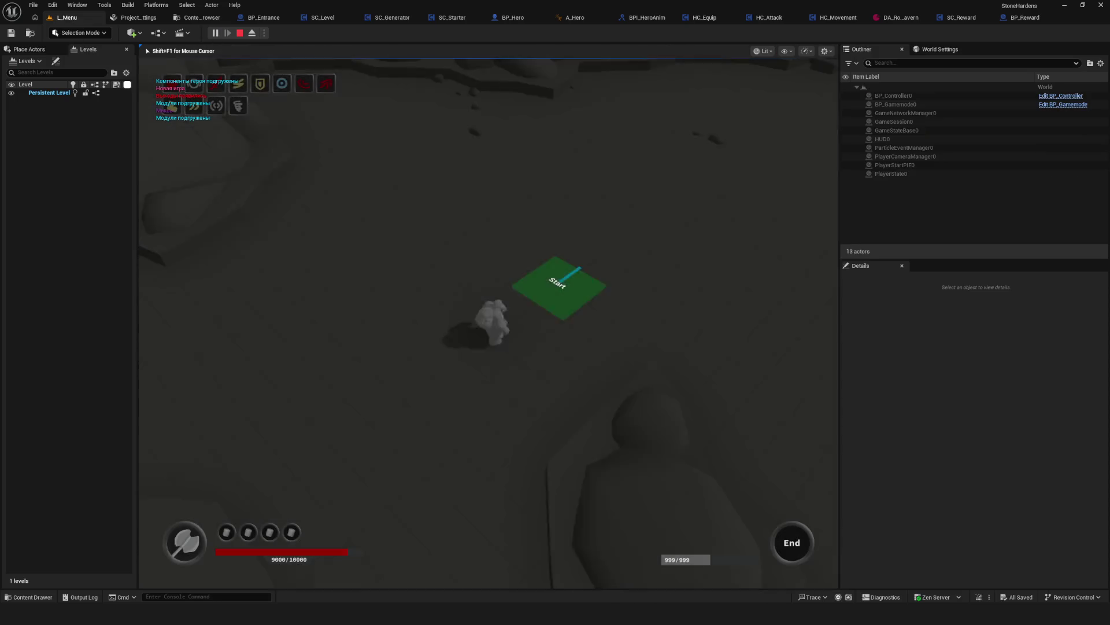
Walk the hero through the tutorial terrain onto the Entrance Foothill plate
key(w)
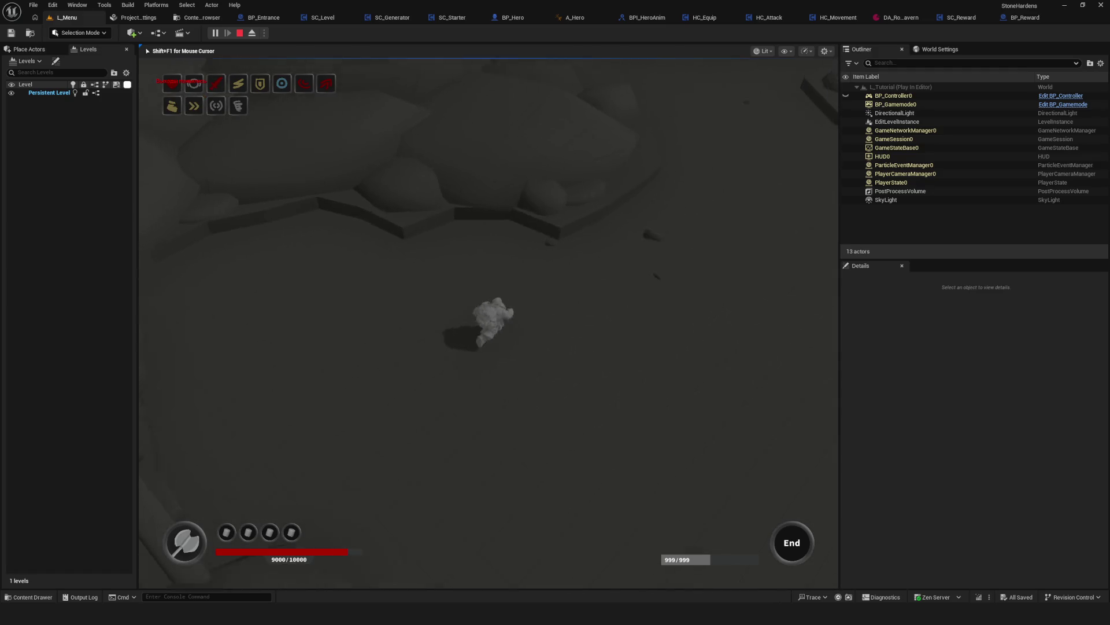
key(w)
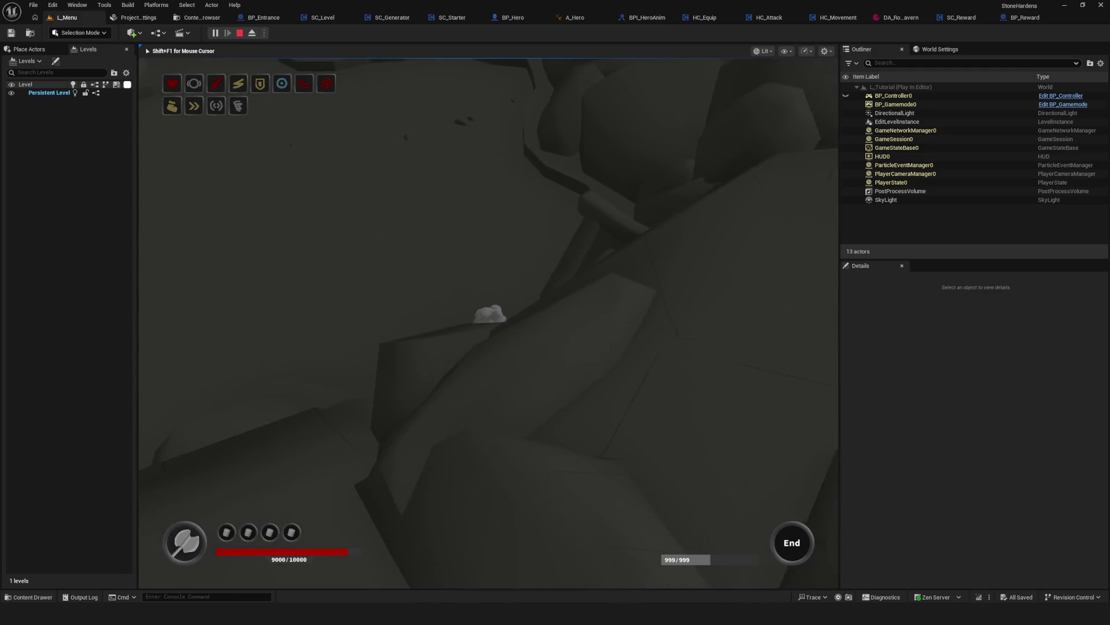
key(w)
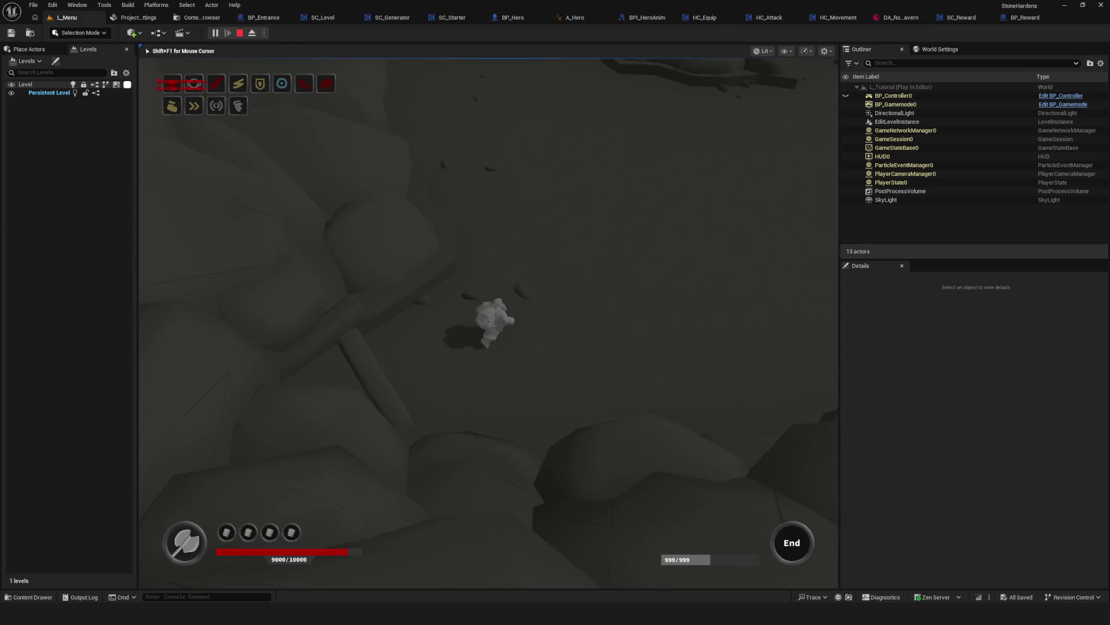
key(w)
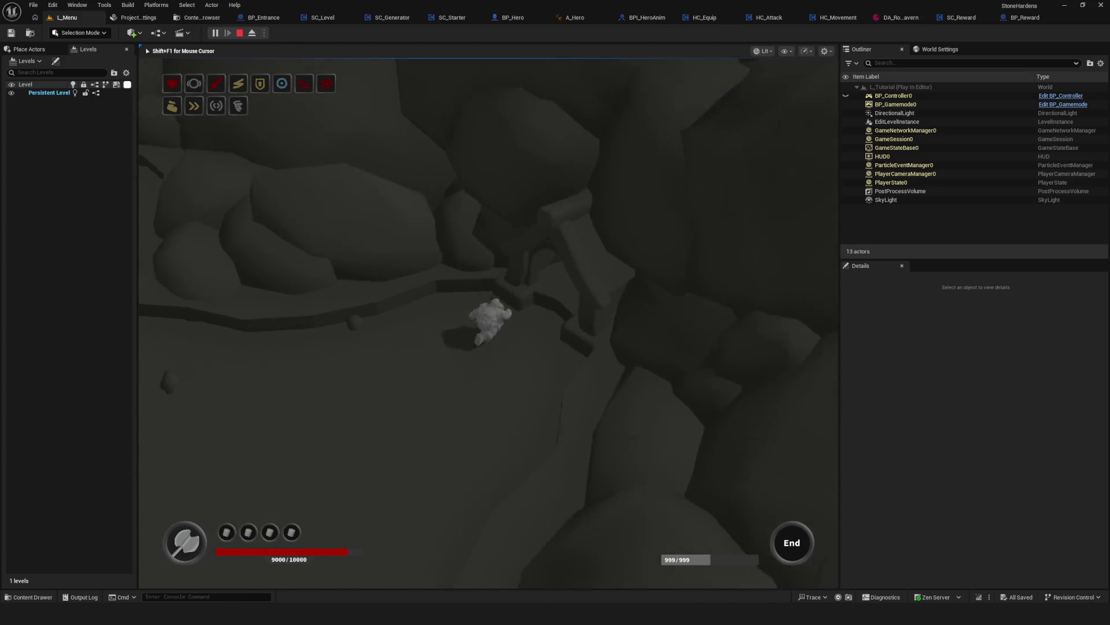
key(w)
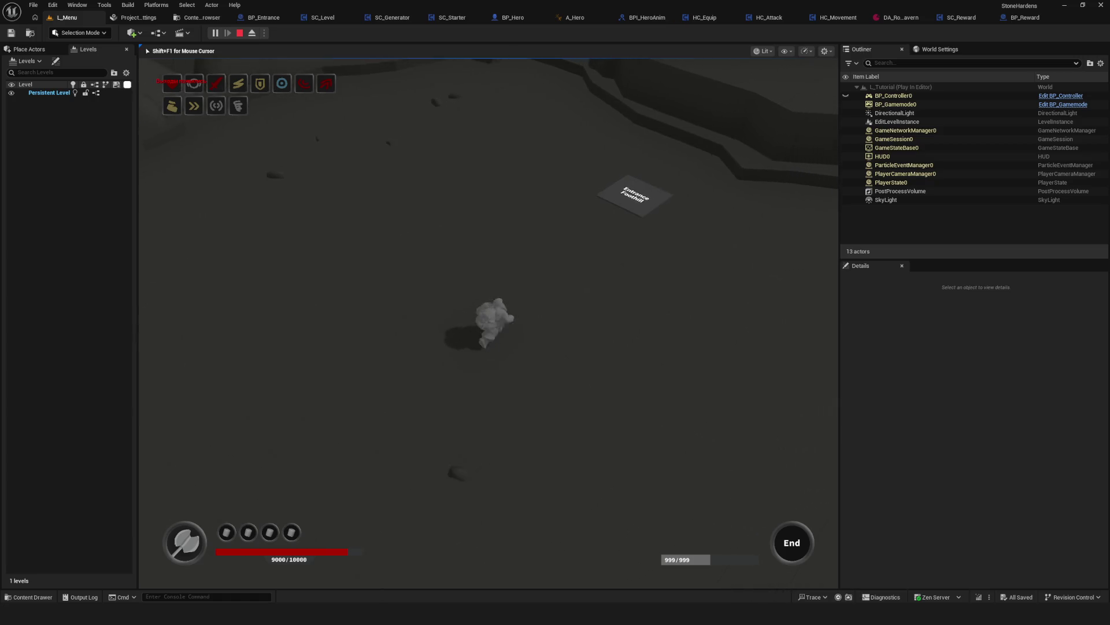
key(w)
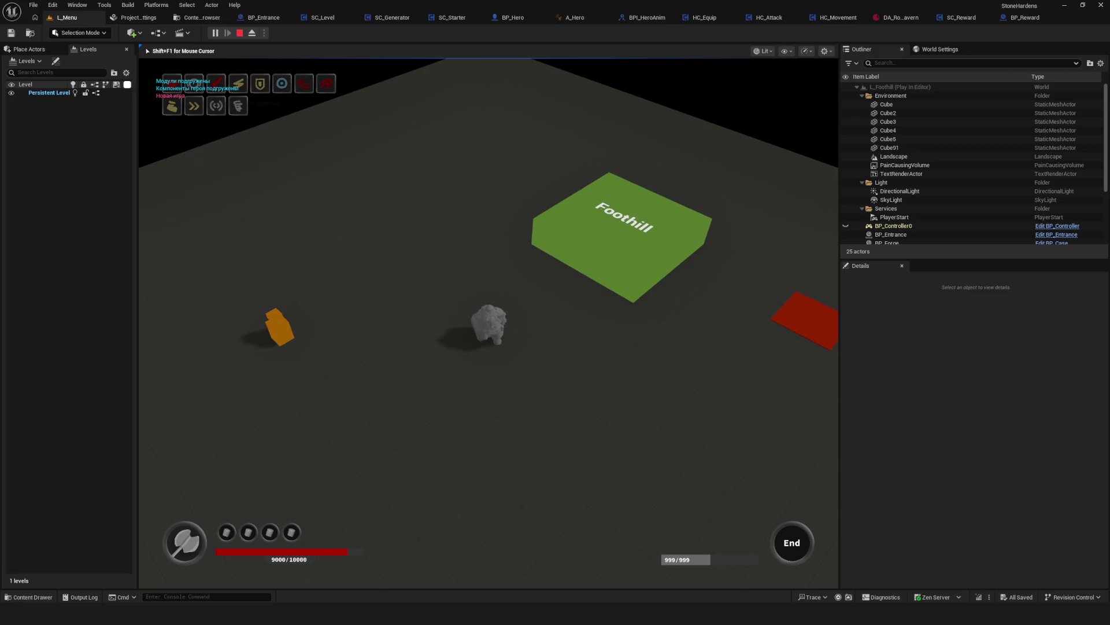
Walk across the Foothill level onto the Entrance Cavern plate
key(d)
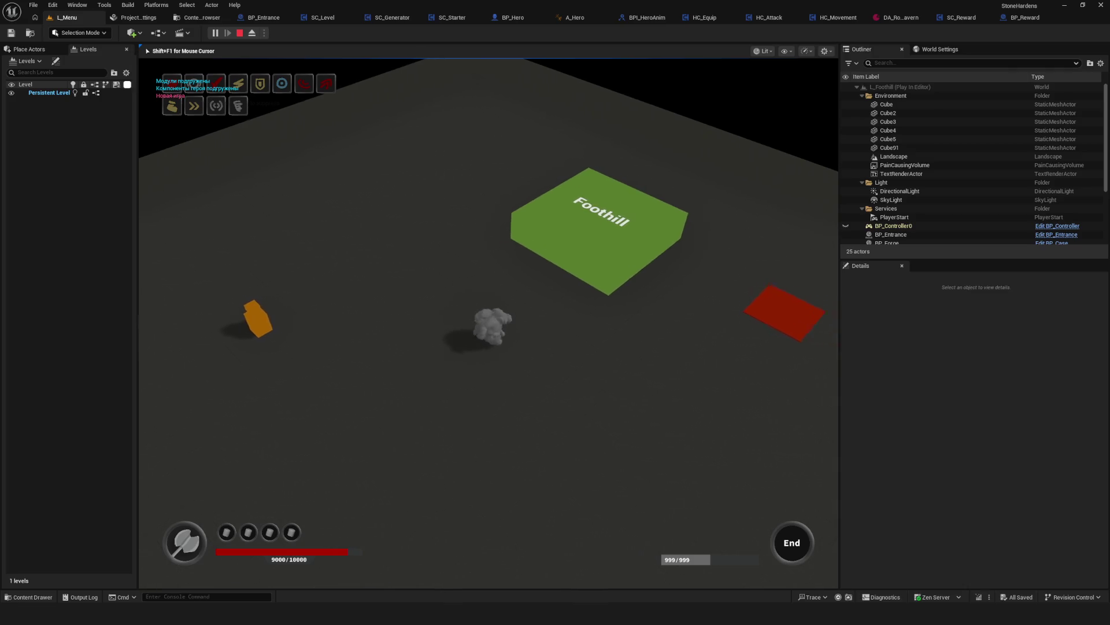
key(d)
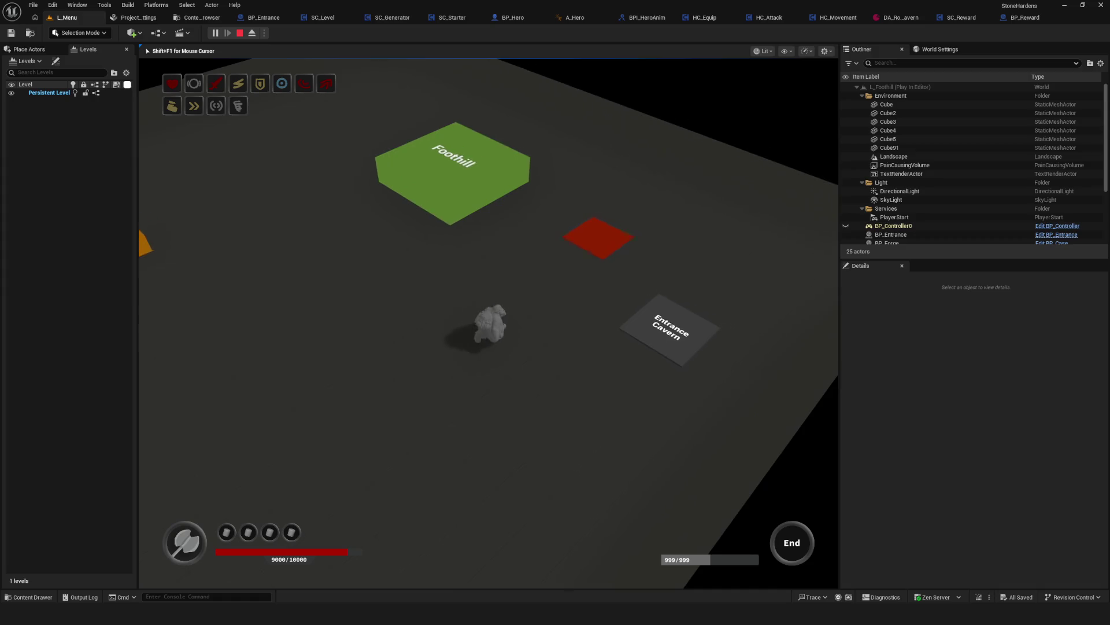
key(d)
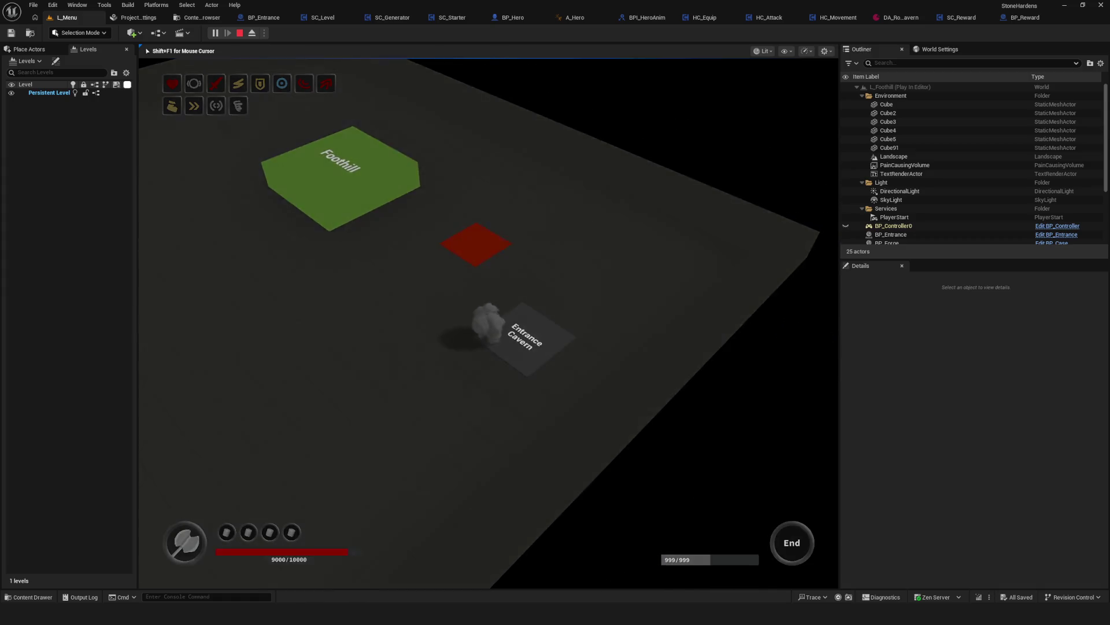